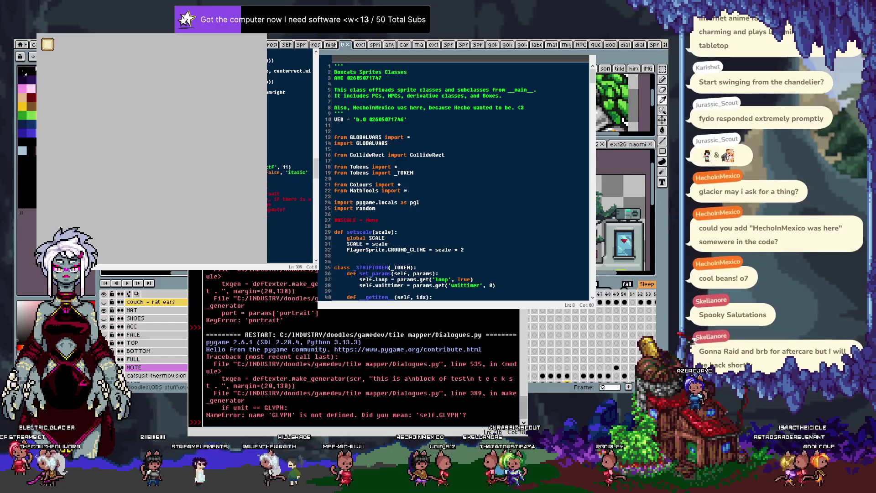
Replace the undefined GLYPH reference in Dialogues.py, rerun it, and inspect the resulting psz error line.
key(Up)
key(Up)
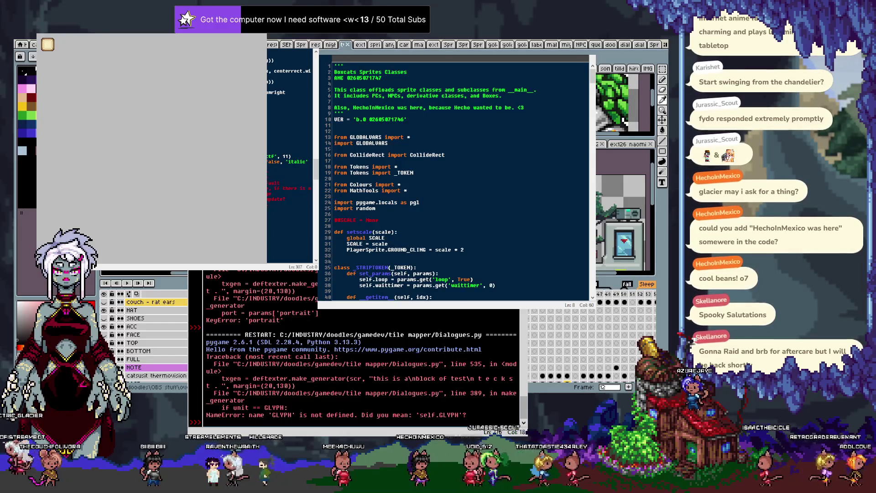
key(shift+Up)
key(shift+Up)
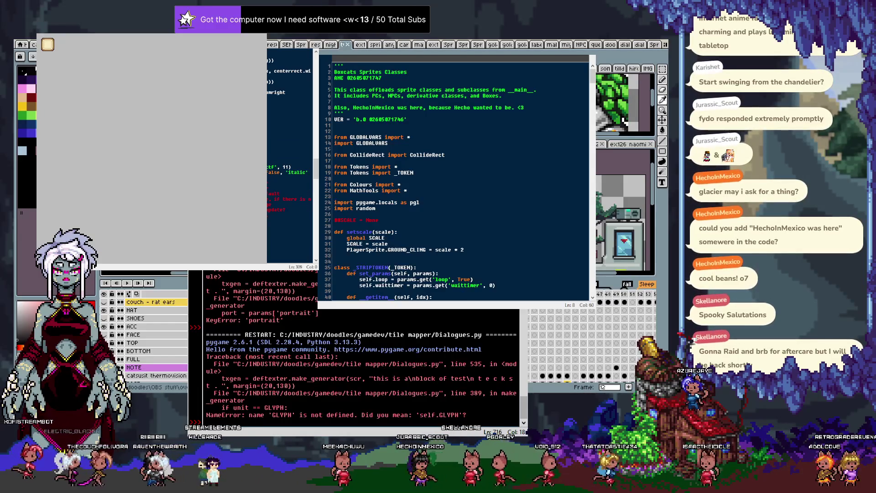
key(F5)
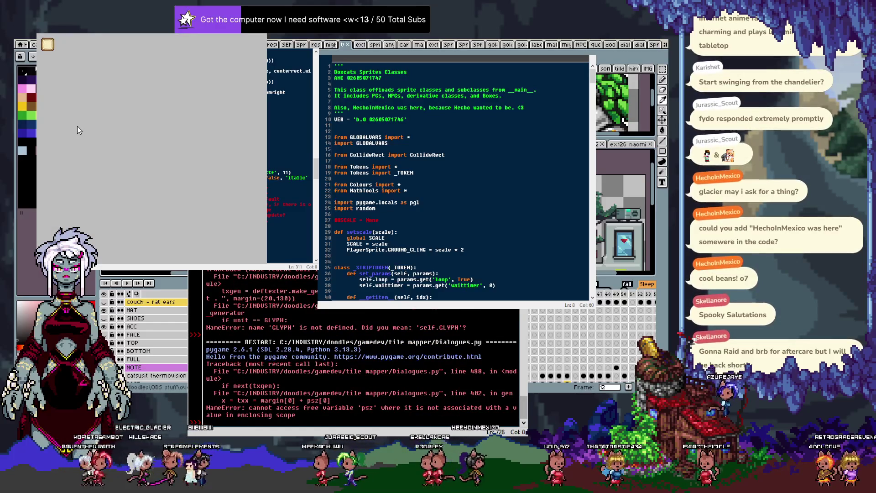
click(342, 402)
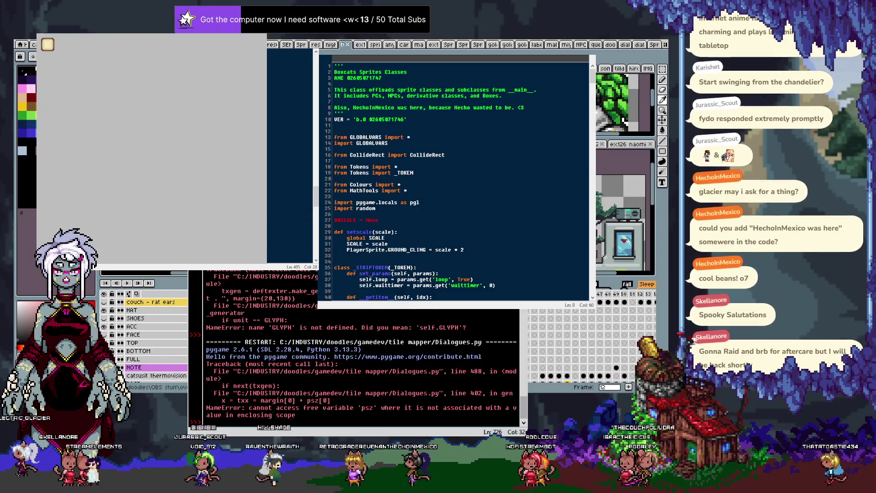
scroll(291, 155, down, 3)
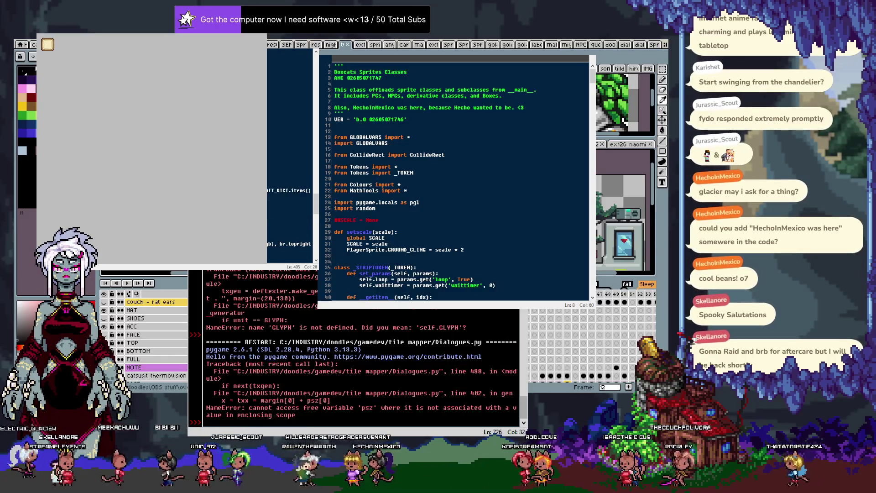
Replace psz[0] with psw on the line 402 x = txx calculation and rerun Dialogues.py.
click(268, 126)
click(267, 121)
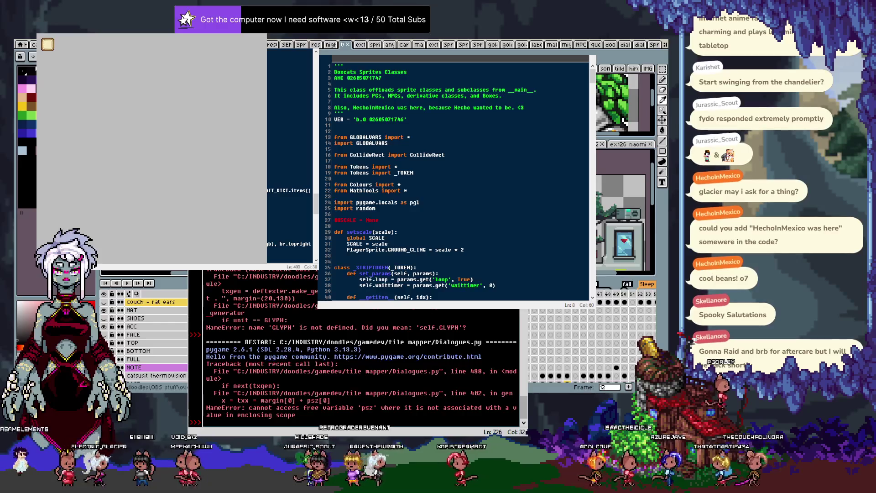
key(Home)
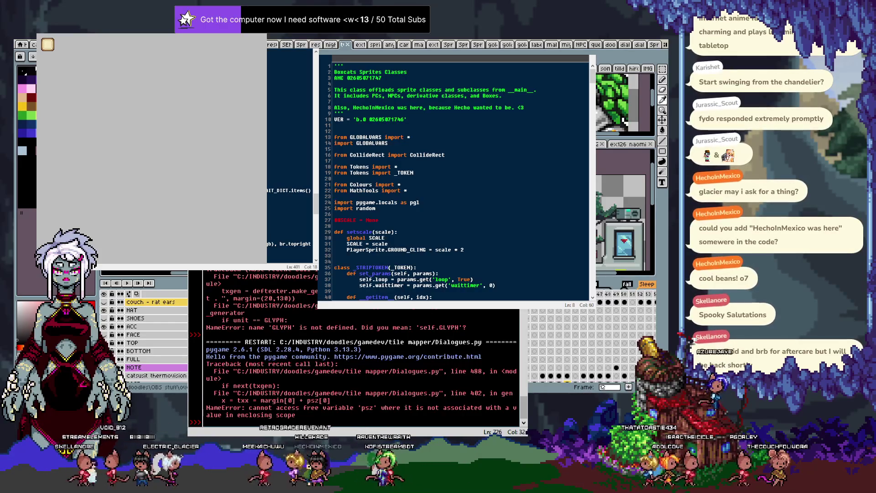
scroll(290, 155, up, 2)
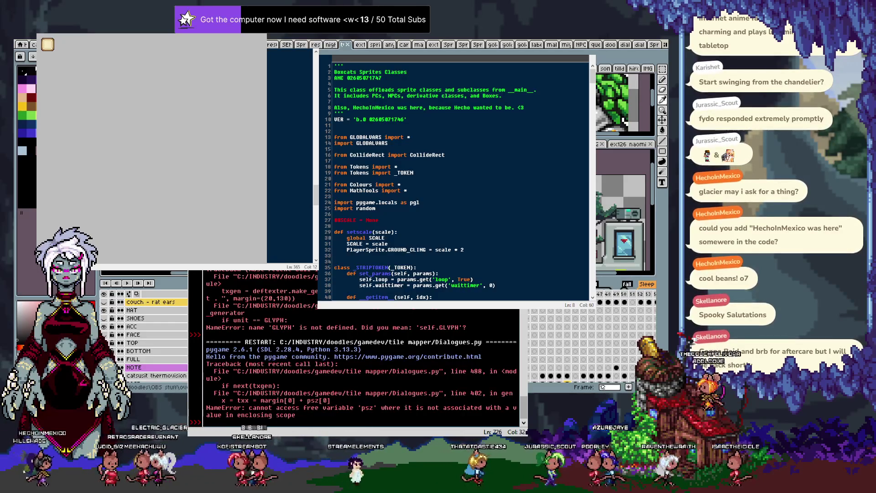
double_click(159, 183)
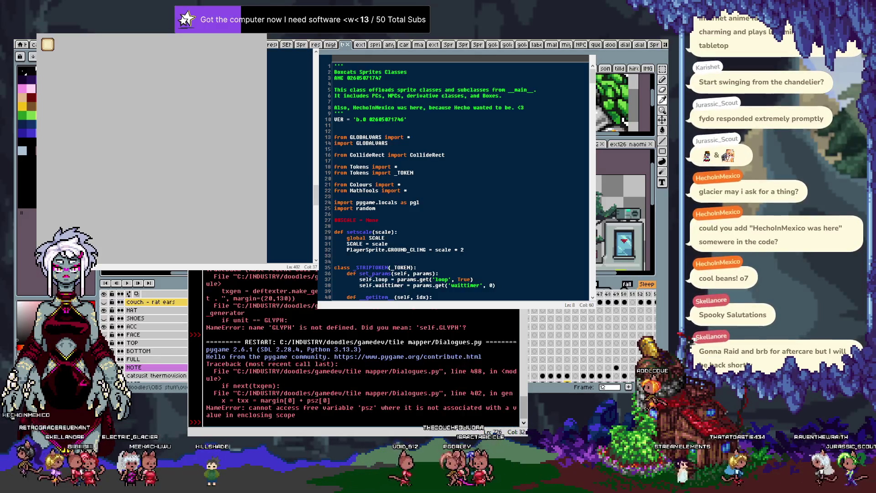
key(F5)
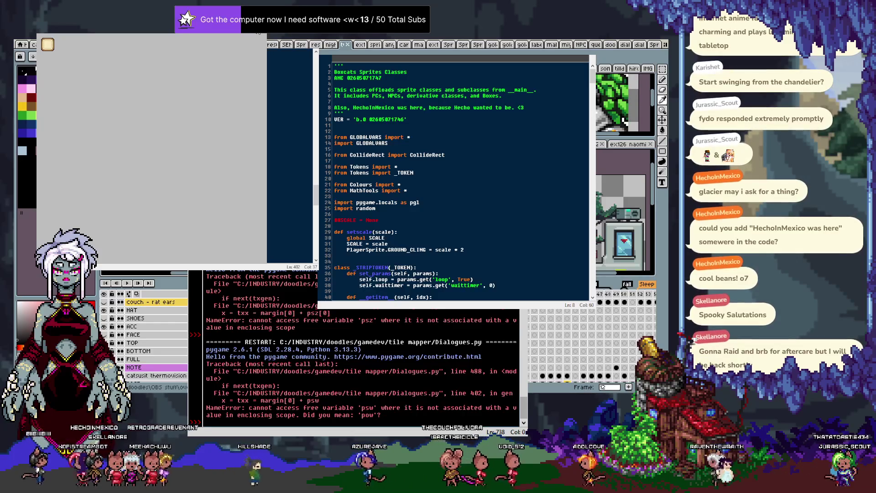
click(292, 175)
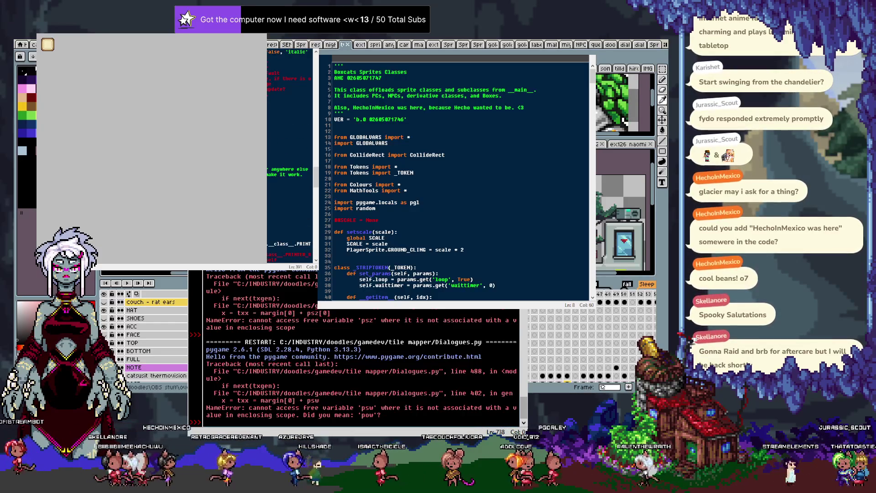
Rename the size variable on the x = txx line and rerun Dialogues.py.
scroll(291, 155, down, 6)
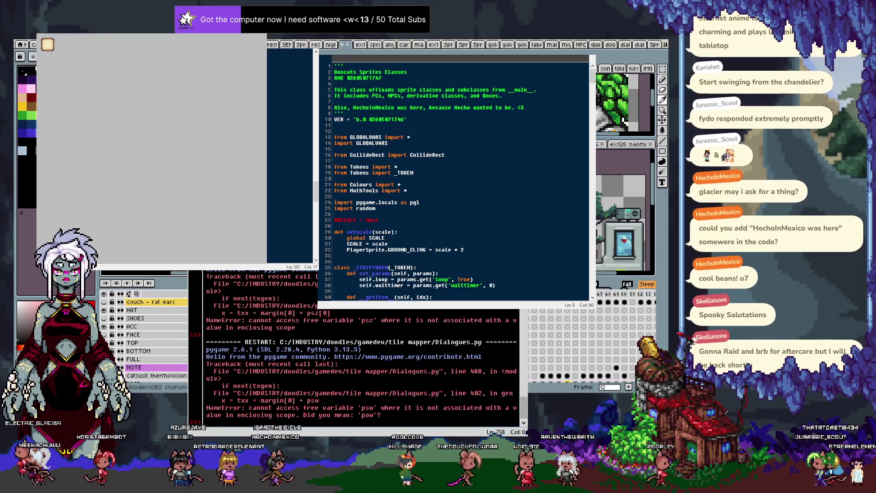
click(301, 211)
key(Left)
key(BackSpace)
key(F5)
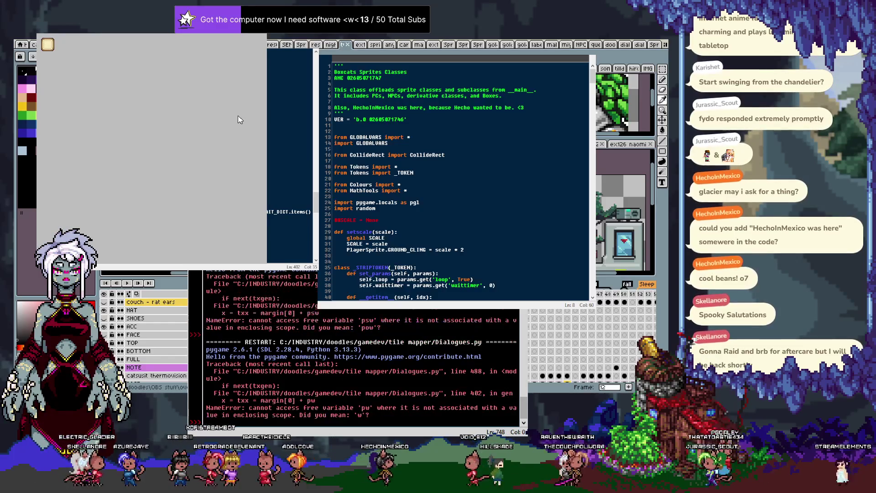
Insert a new line above the x = txx calculation and rerun, now failing on 'pu' at line 403.
key(Up)
key(Up)
key(Up)
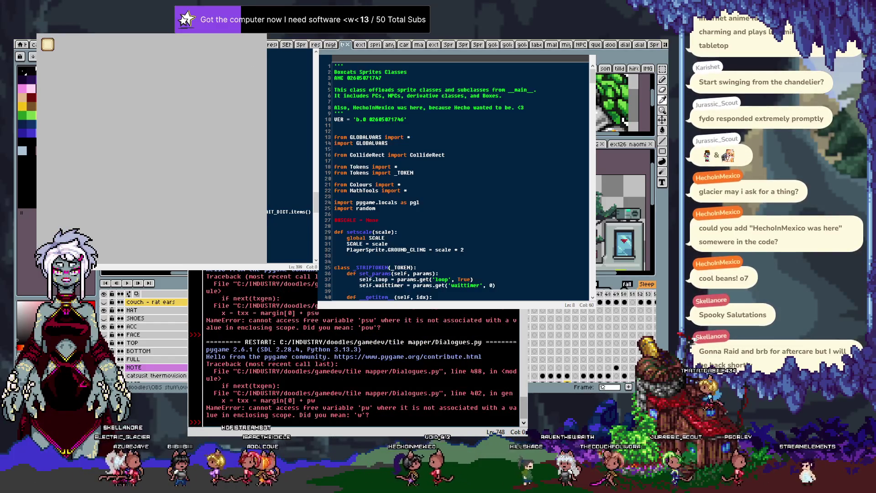
key(Down)
key(Down)
key(Down)
key(End)
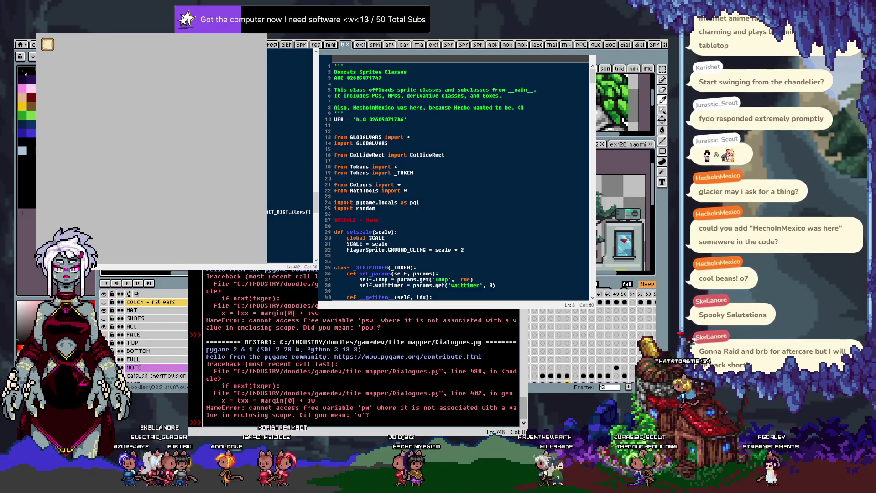
scroll(291, 155, up, 1)
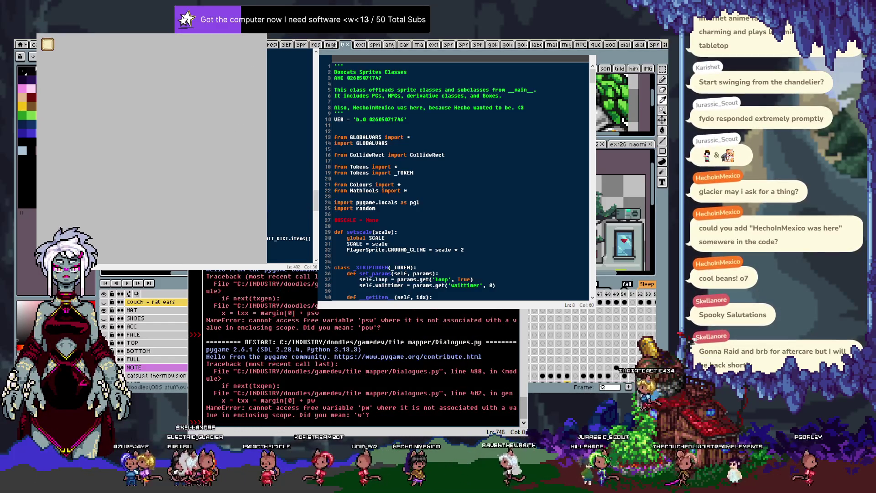
key(Home)
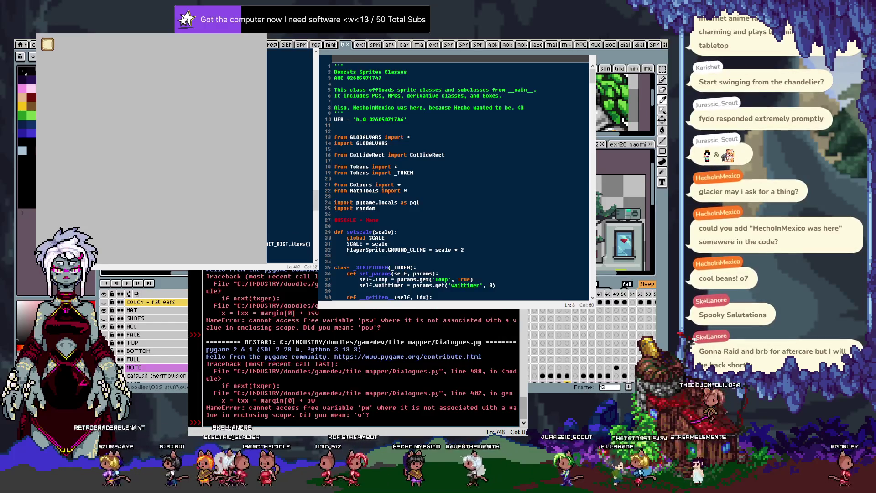
key(Right)
key(Right)
key(Right)
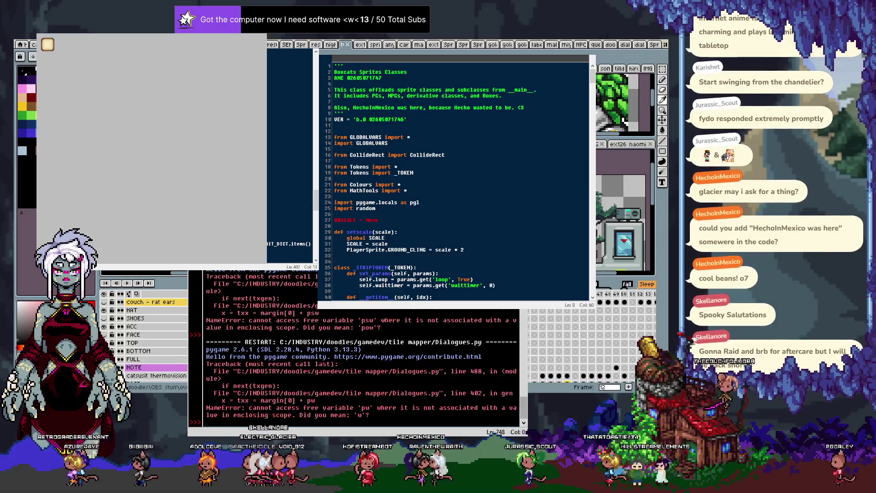
key(Right)
key(Right)
key(Right)
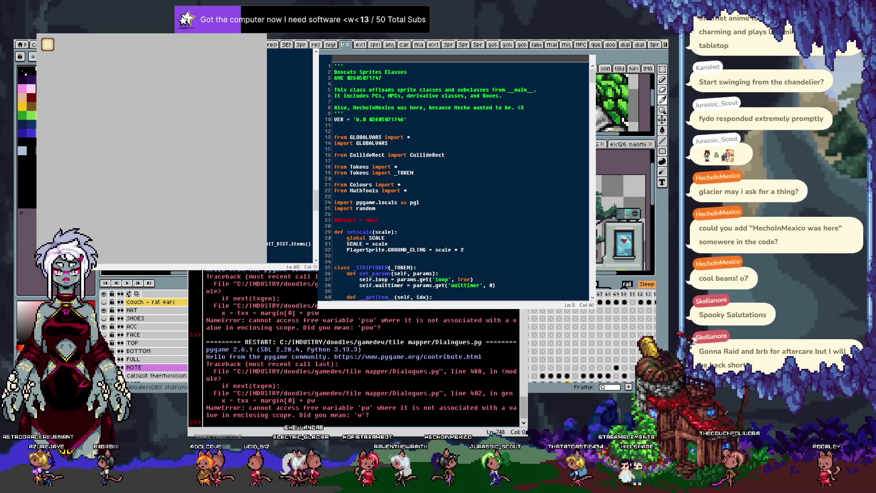
key(F5)
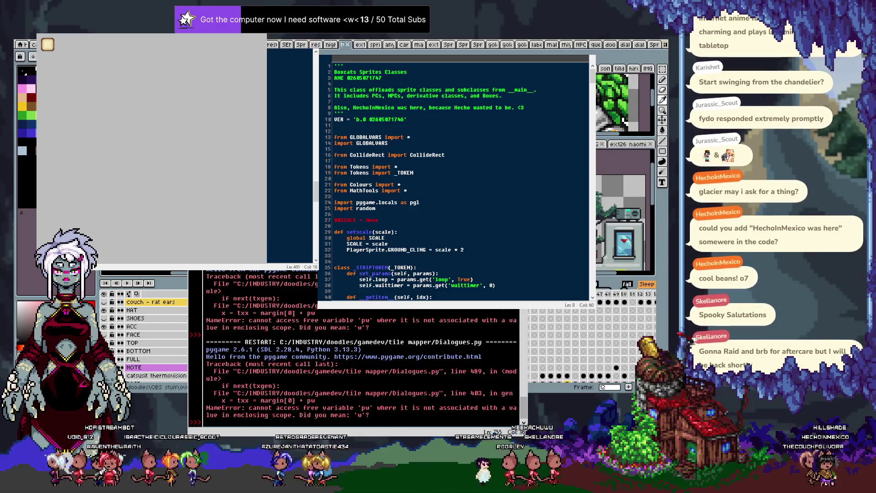
Add the declaration 'nonlocal pw, ph, txx, margin' above the x calculation.
key(Return)
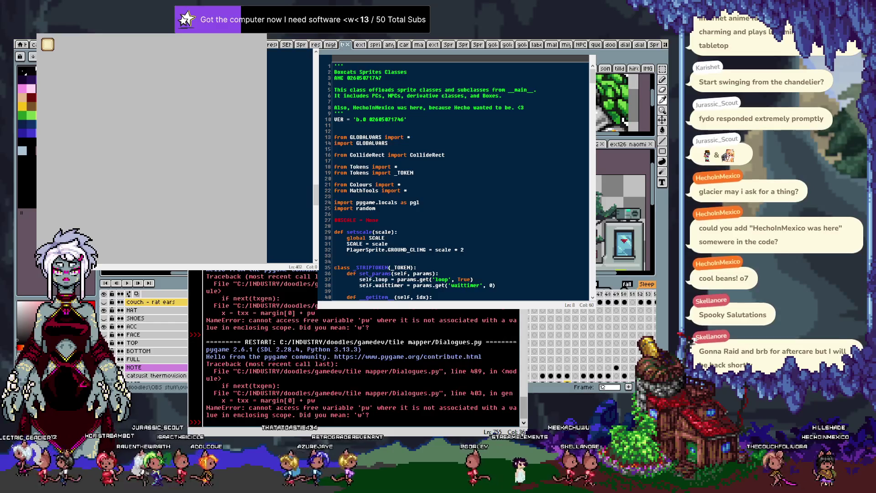
text(nonlocal)
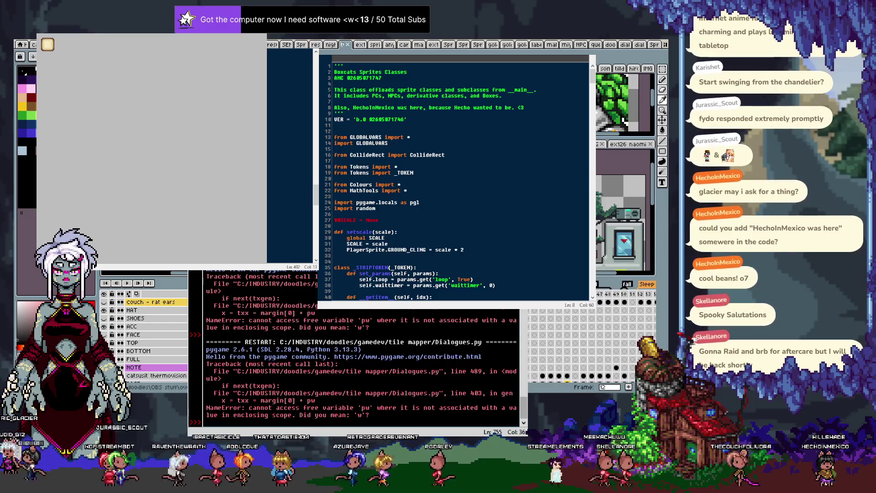
text( pw, ph, txx, margin)
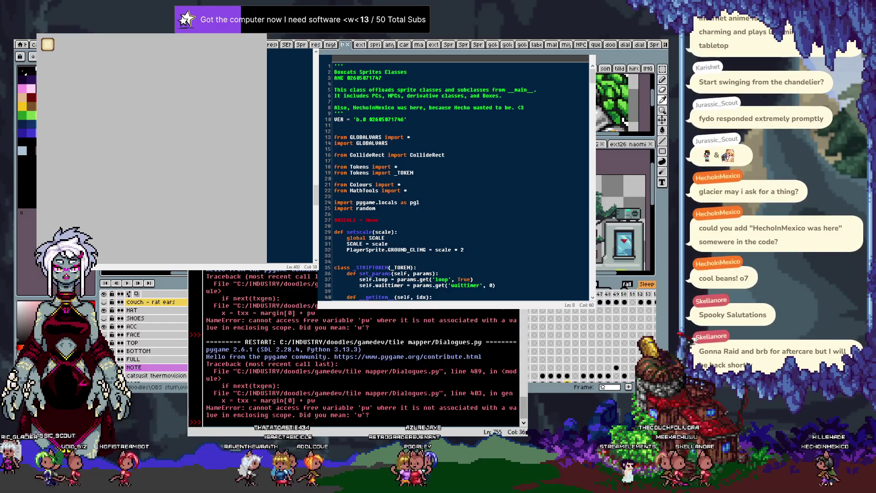
key(Page_Up)
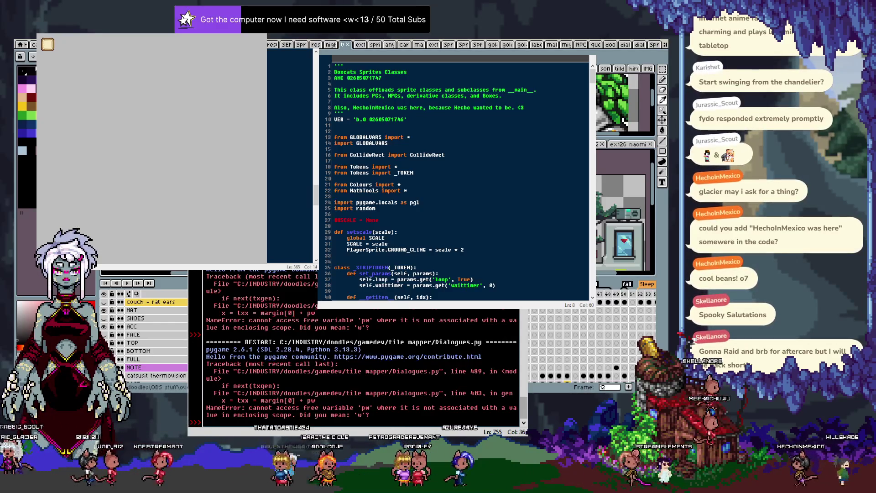
key(Page_Down)
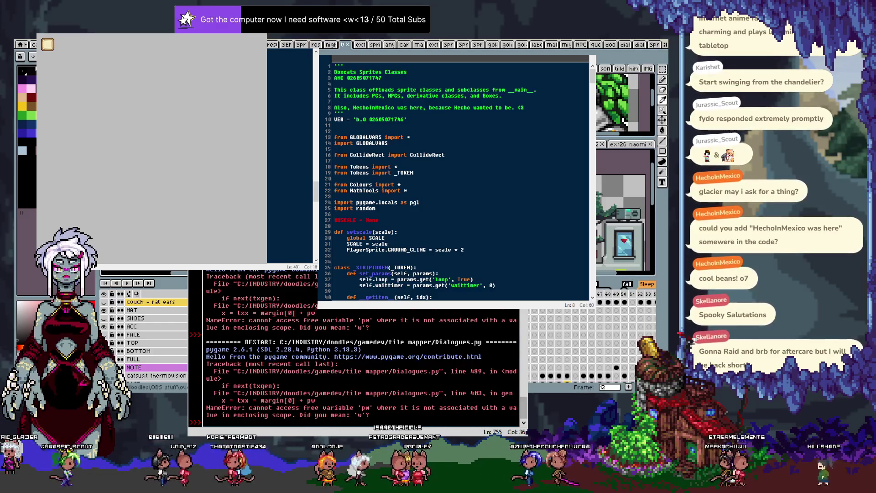
Set psz = 0,0 on line 367, rerun, and go to the get_lineheight error line.
key(Return)
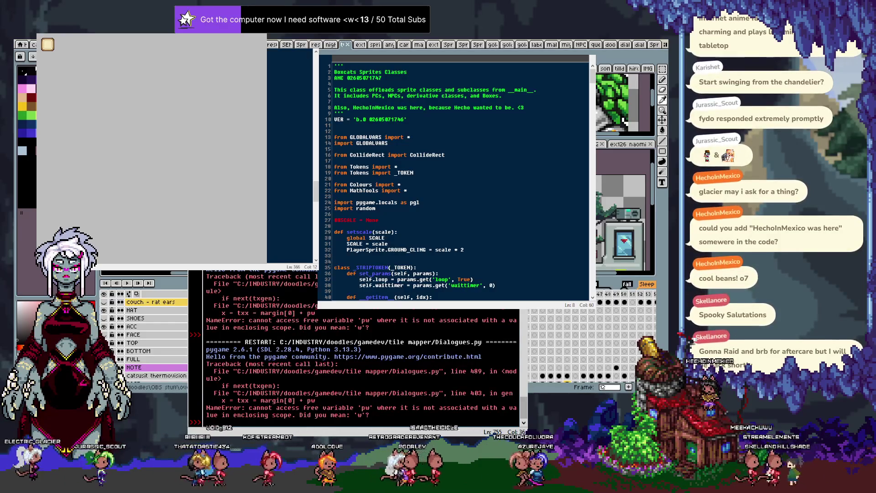
key(Down)
key(End)
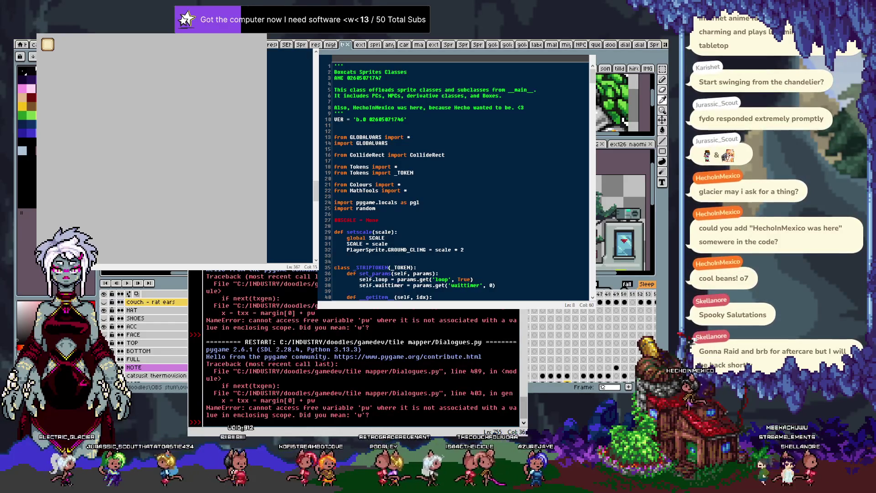
text(0,0)
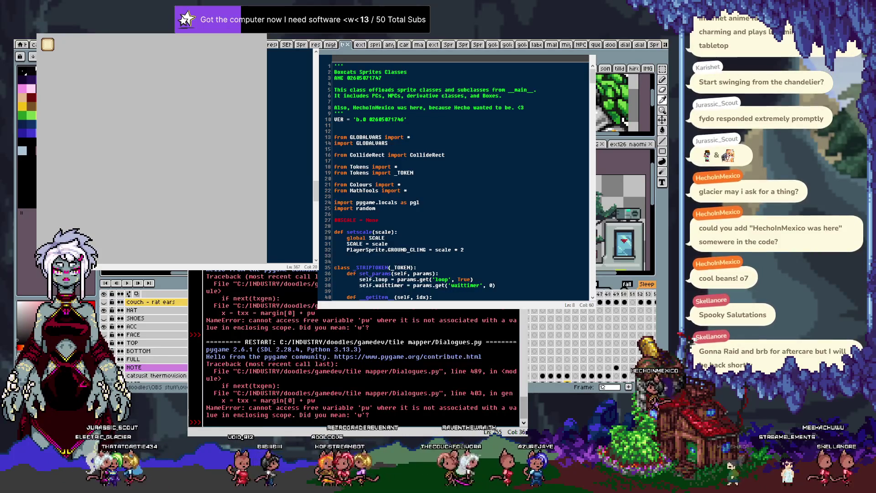
key(F5)
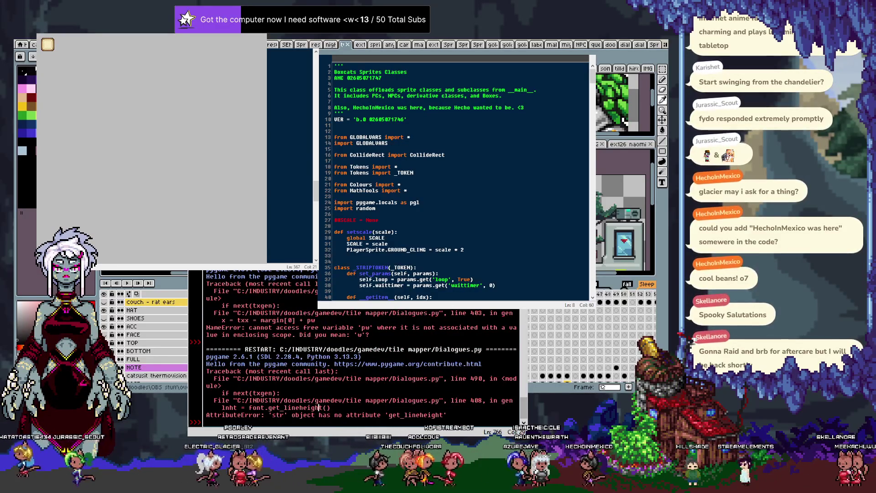
click(292, 205)
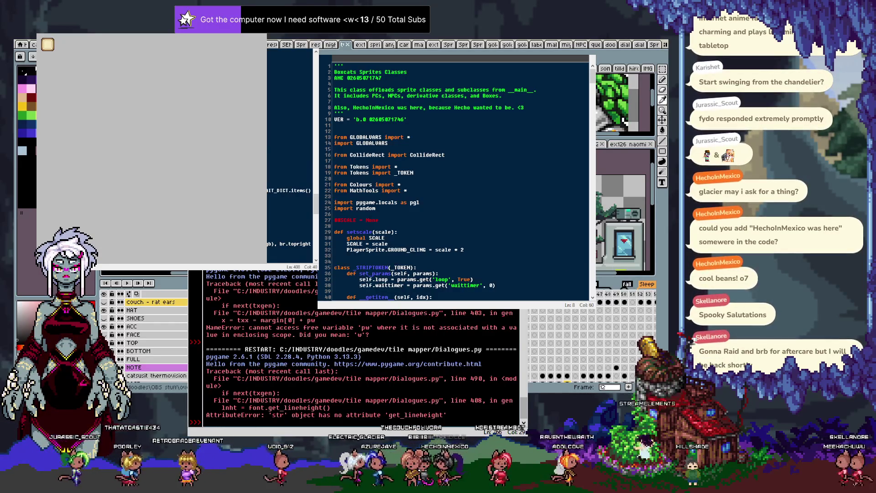
Insert print(type(font), font) above the get_lineheight call and rerun, revealing font is the string 'def'.
key(Up)
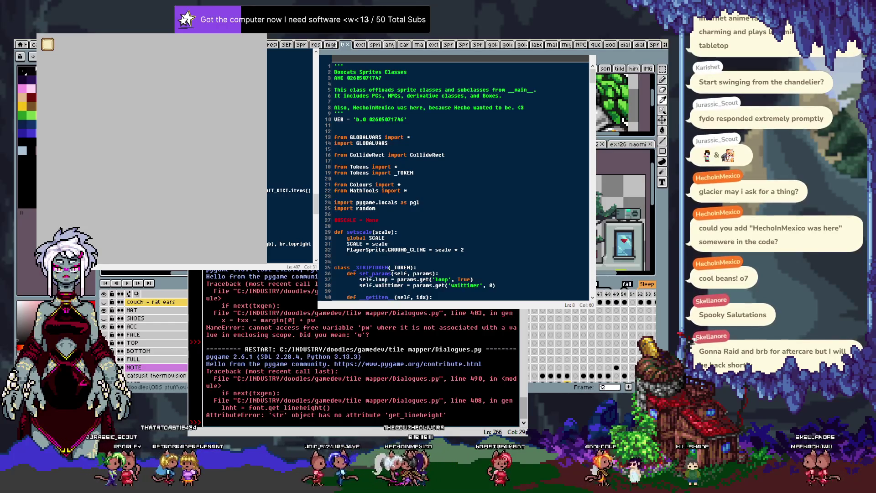
key(Return)
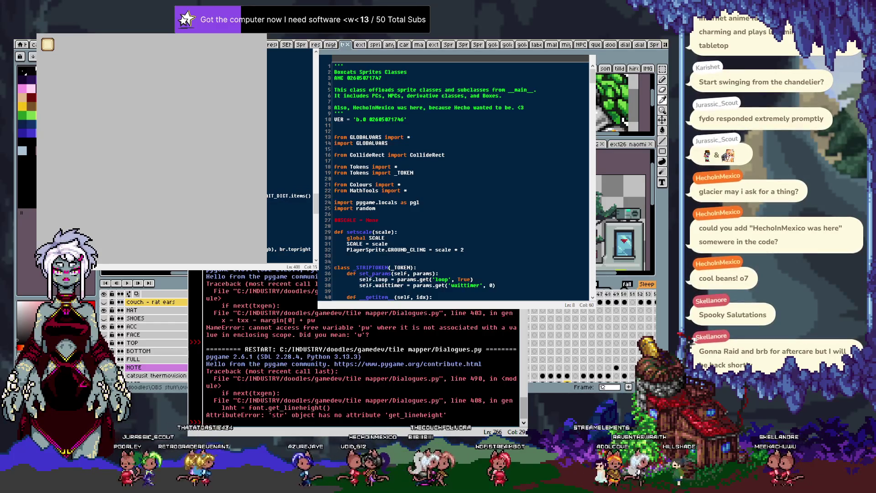
text(if)
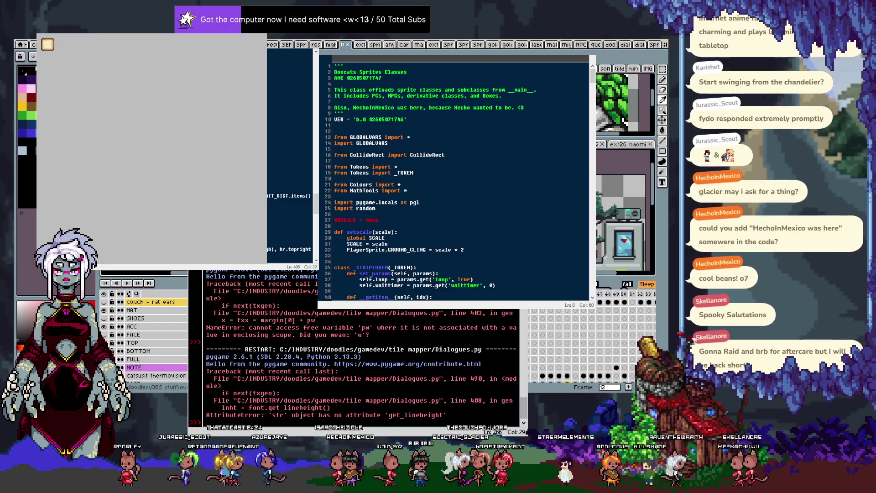
text( not)
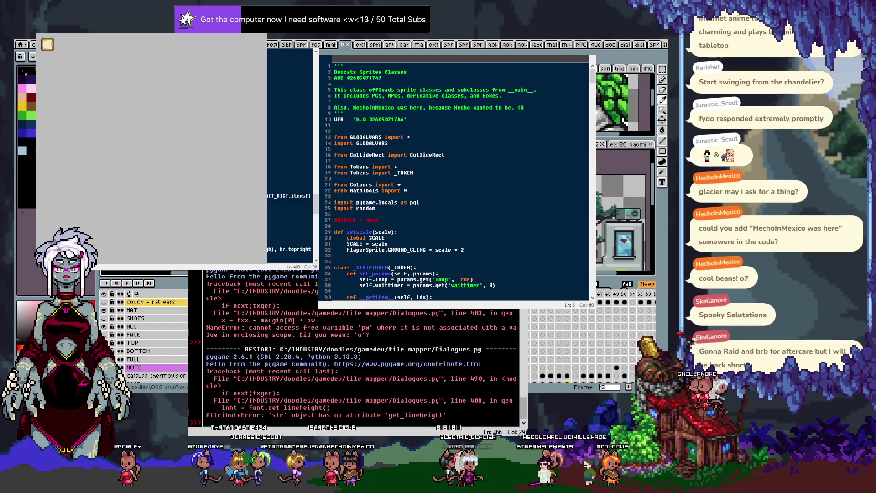
key(F5)
text(pygame.q)
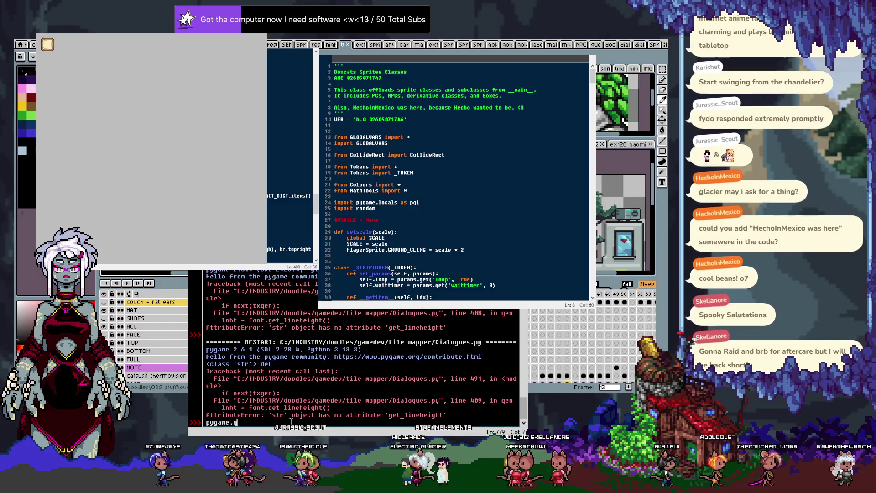
text(uit())
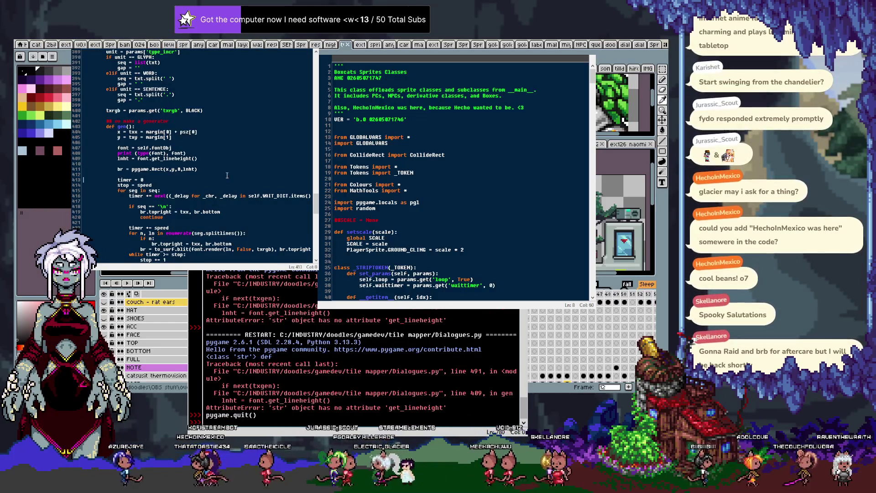
Undo the temporary print(type(font), font) line and scroll up through the TextPrinter class.
key(ctrl+z)
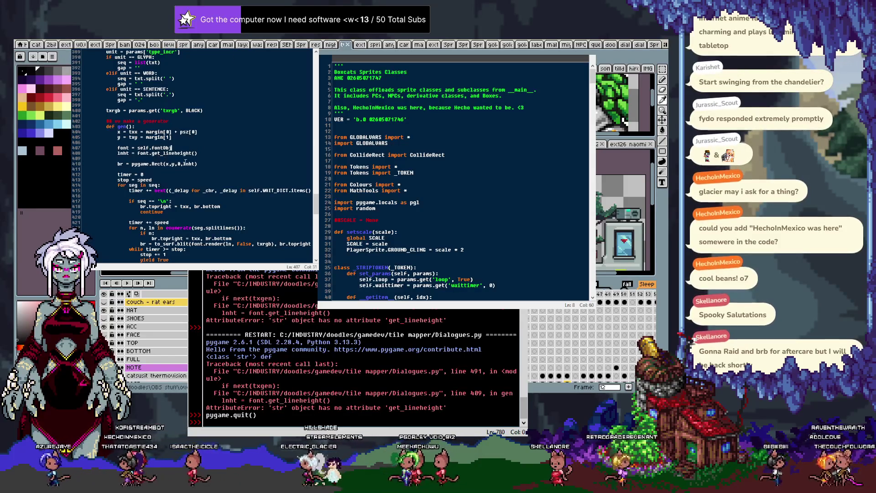
scroll(192, 142, up, 3)
scroll(173, 157, up, 1)
scroll(173, 155, up, 1)
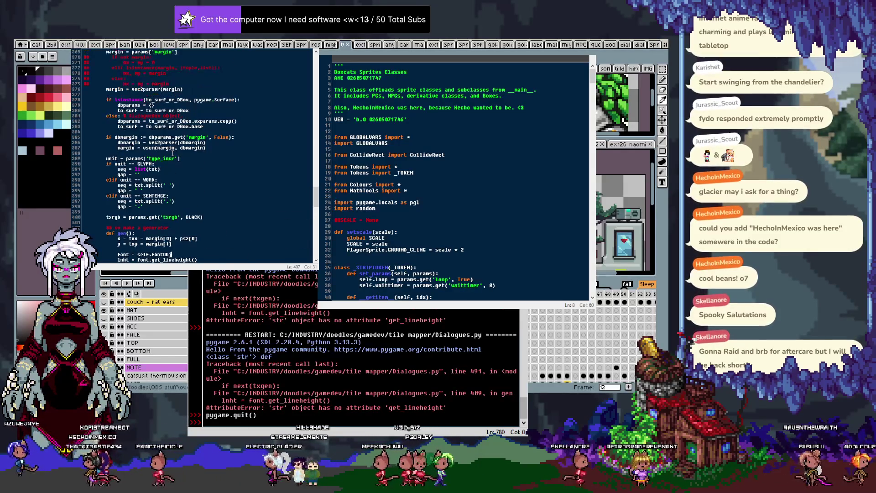
scroll(173, 154, up, 2)
scroll(173, 153, up, 2)
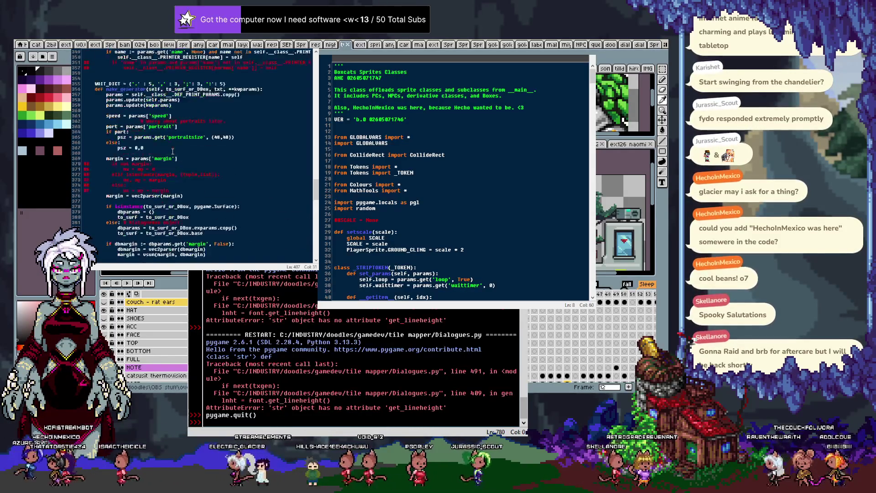
scroll(172, 152, up, 2)
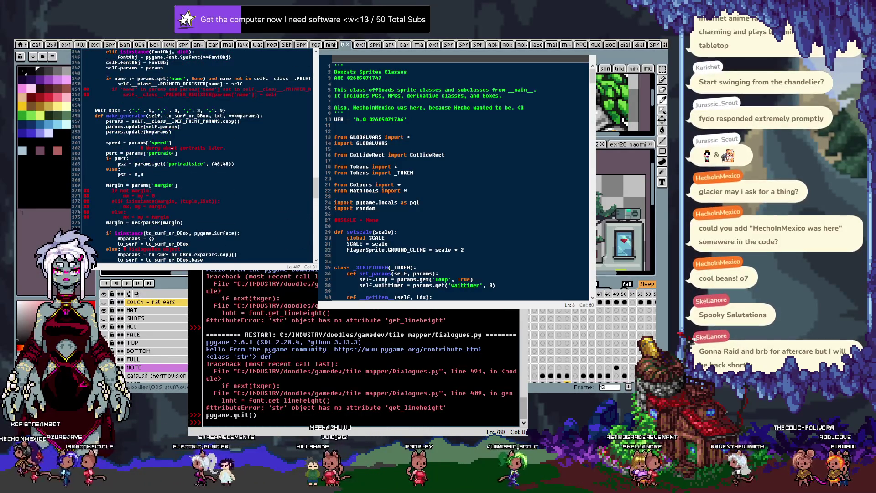
scroll(172, 151, up, 4)
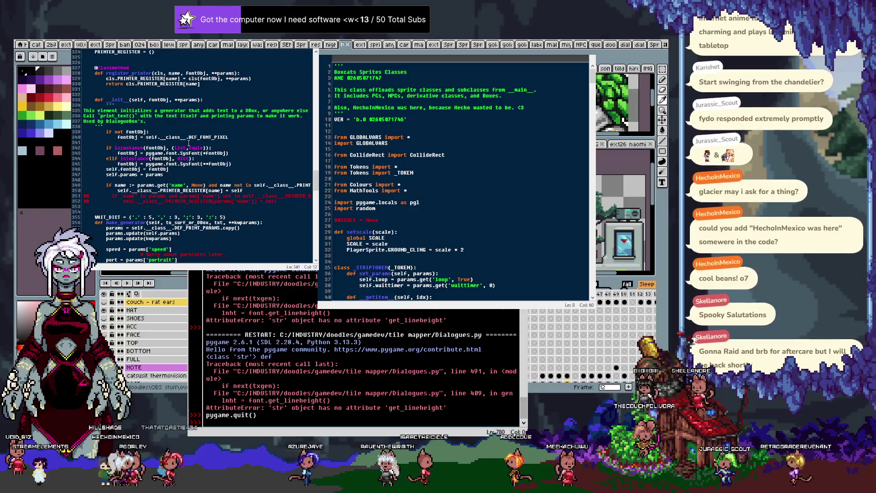
Change the register_printer call on line 473 to register_printer('def', None) and rerun Dialogues.py.
scroll(189, 143, down, 20)
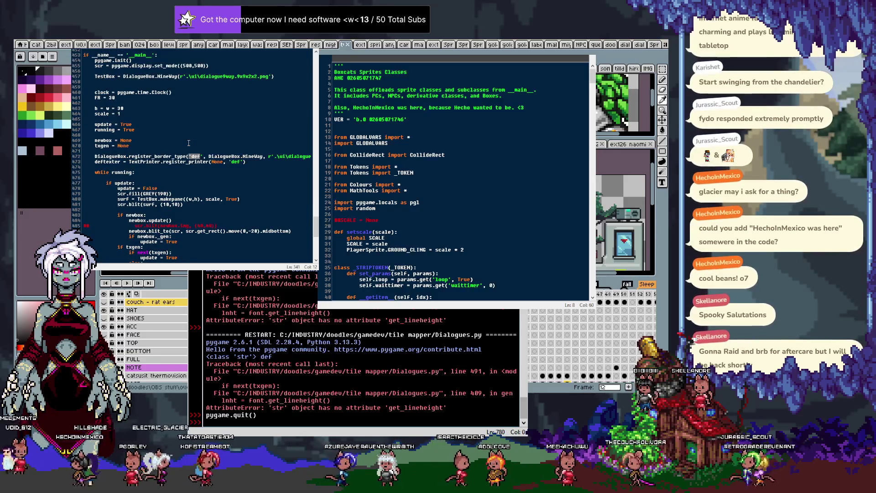
key(ctrl+g)
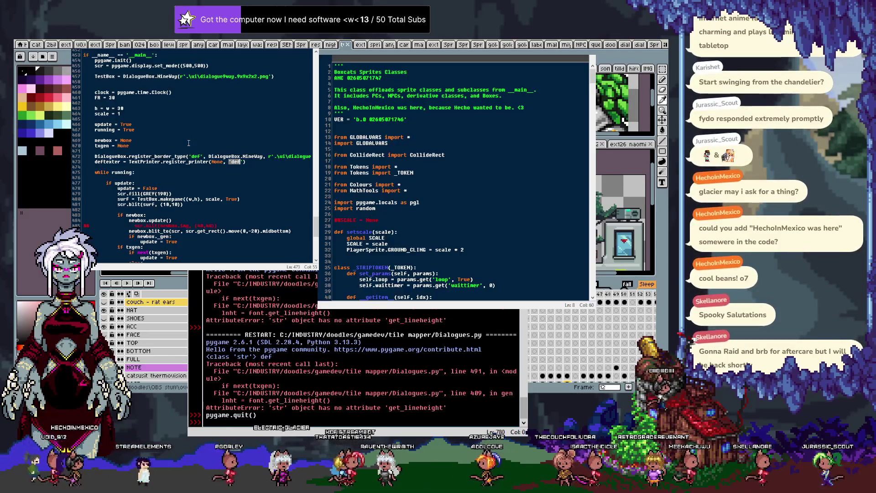
key(Right)
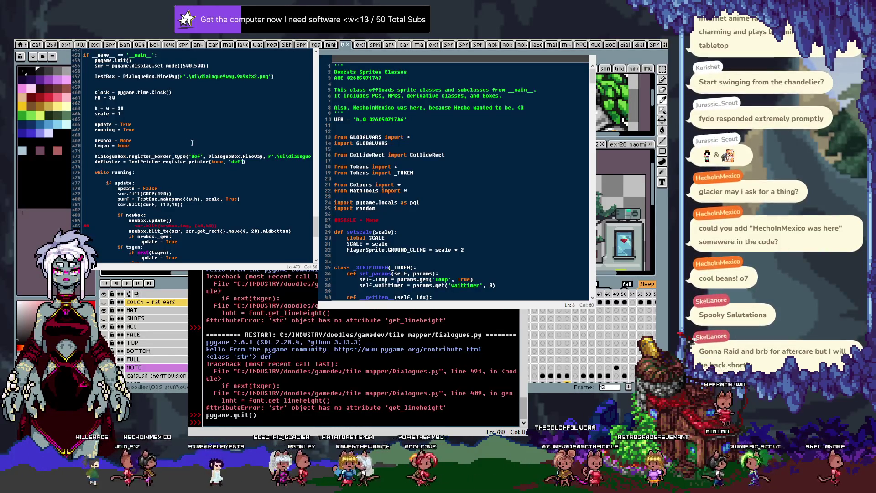
key(ctrl+F3)
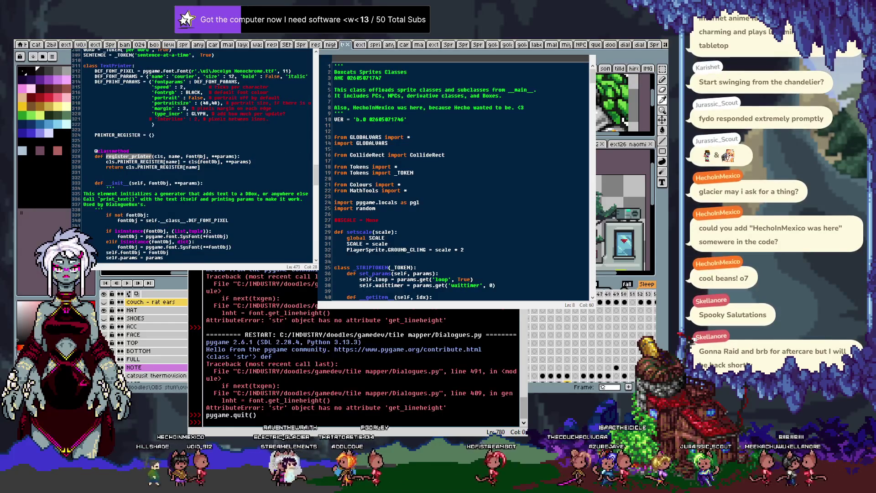
scroll(199, 159, down, 15)
click(199, 152)
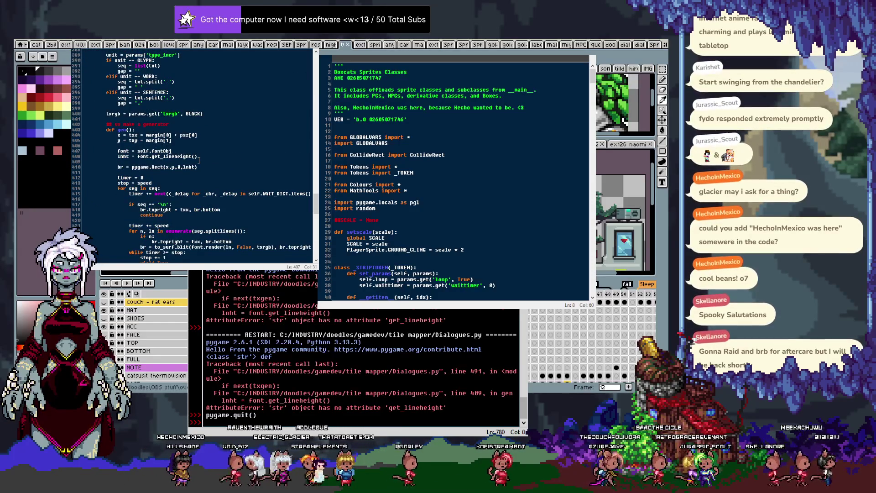
key(F3)
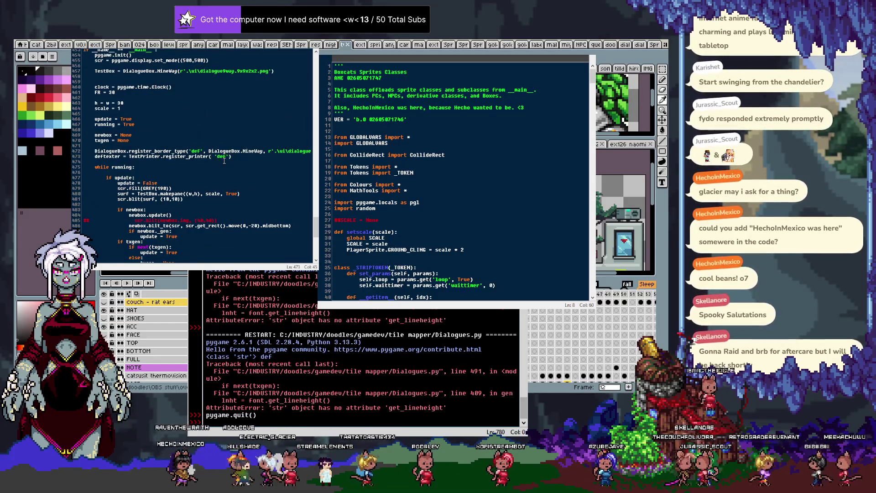
text(, None)
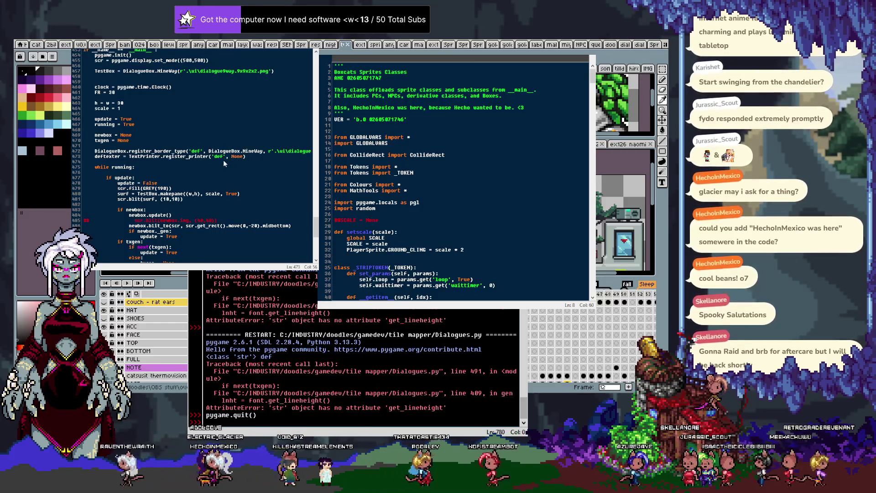
key(F5)
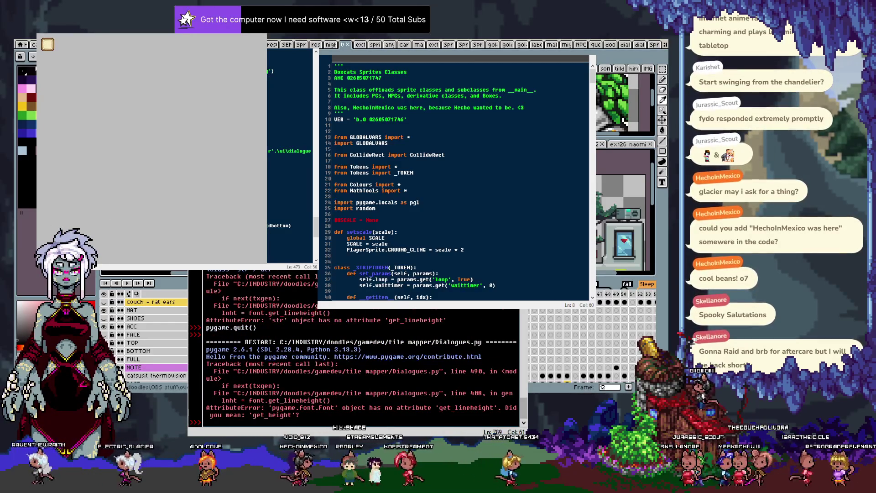
Change get_lineheight to get_height on line 408, rerun cleanly, and close the pygame window.
click(323, 400)
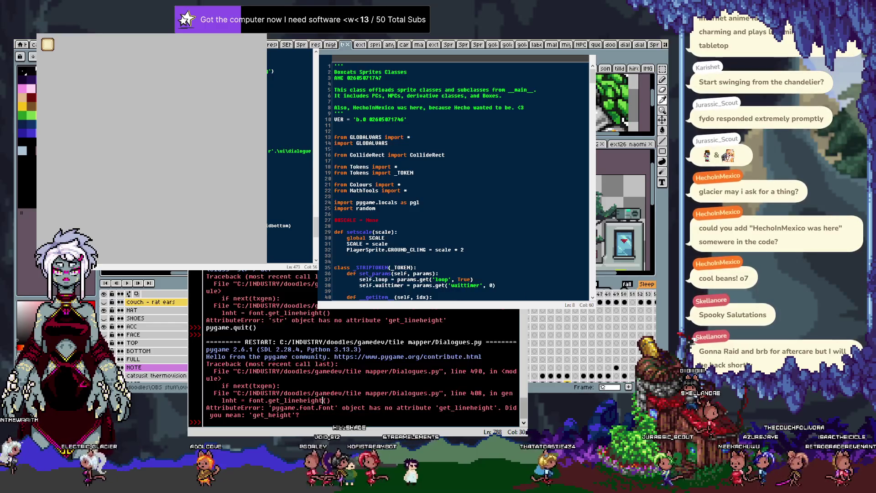
right_click(324, 400)
click(342, 439)
key(Left)
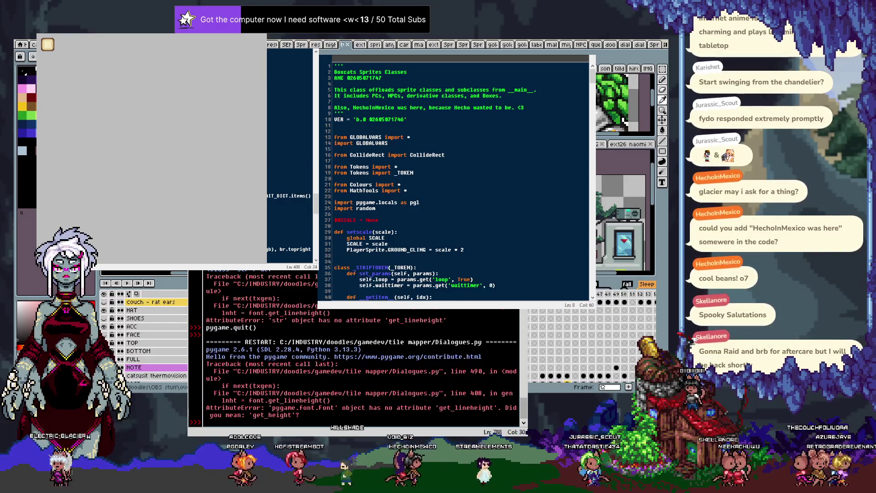
key(Left)
key(Left)
key(Left)
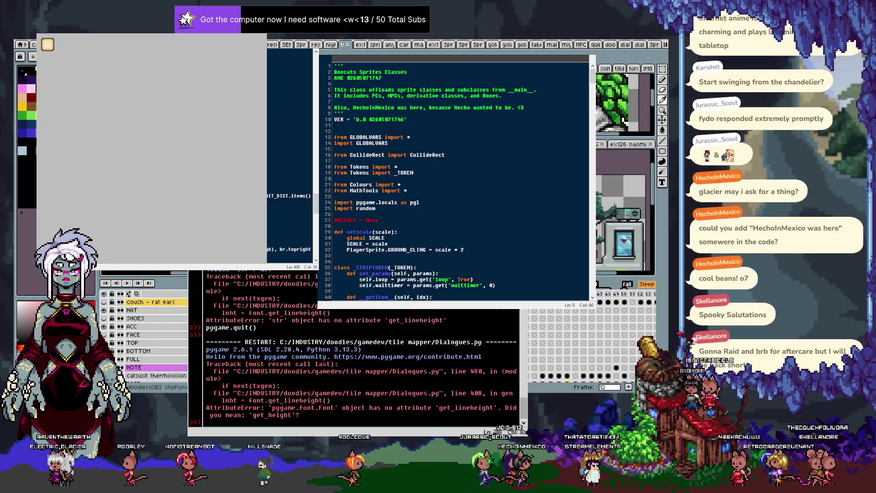
key(F5)
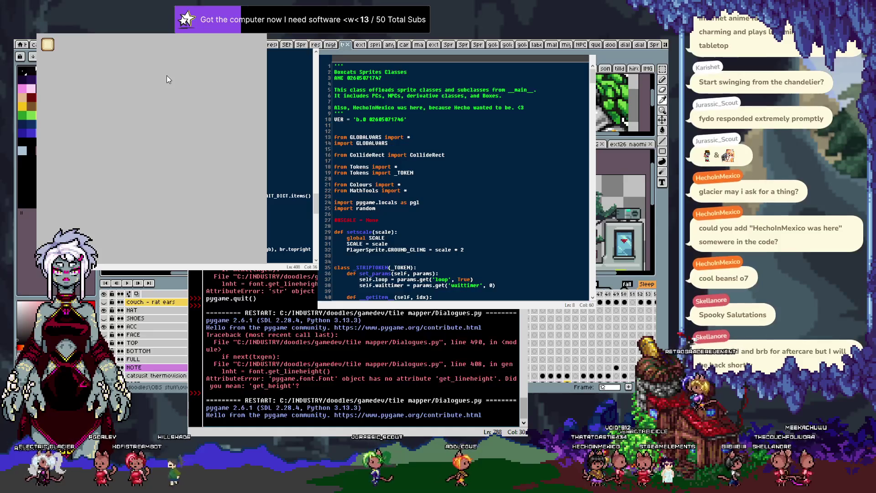
click(261, 33)
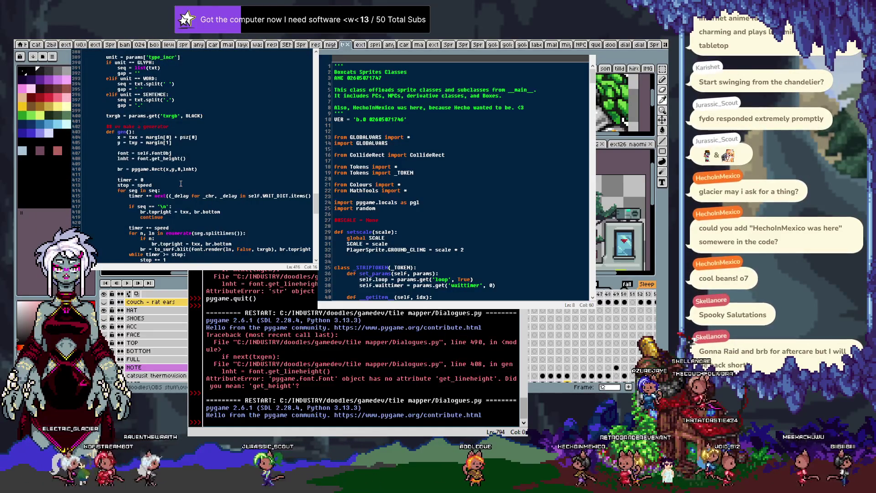
scroll(180, 183, down, 5)
scroll(195, 182, down, 5)
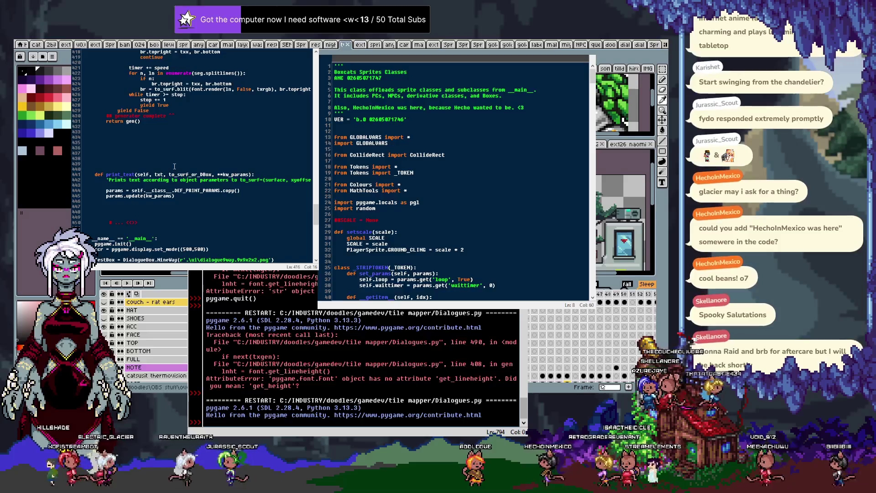
scroll(174, 166, up, 3)
scroll(167, 166, up, 4)
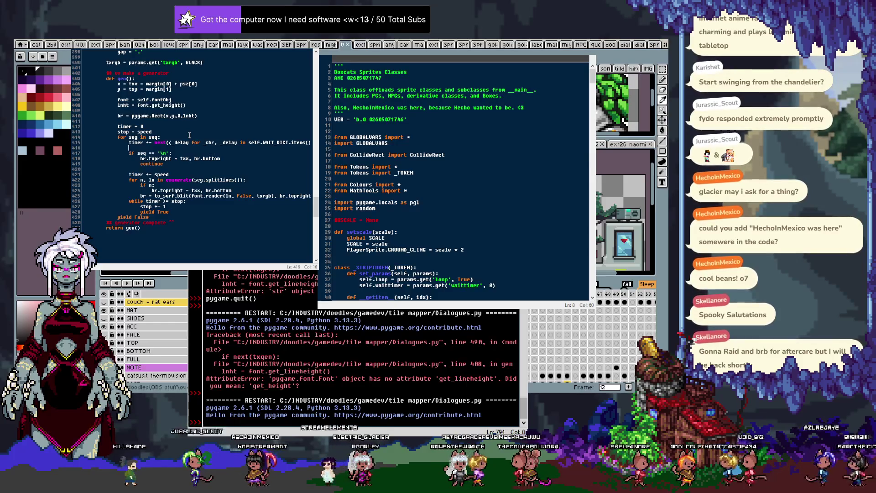
scroll(189, 135, up, 4)
scroll(190, 134, up, 4)
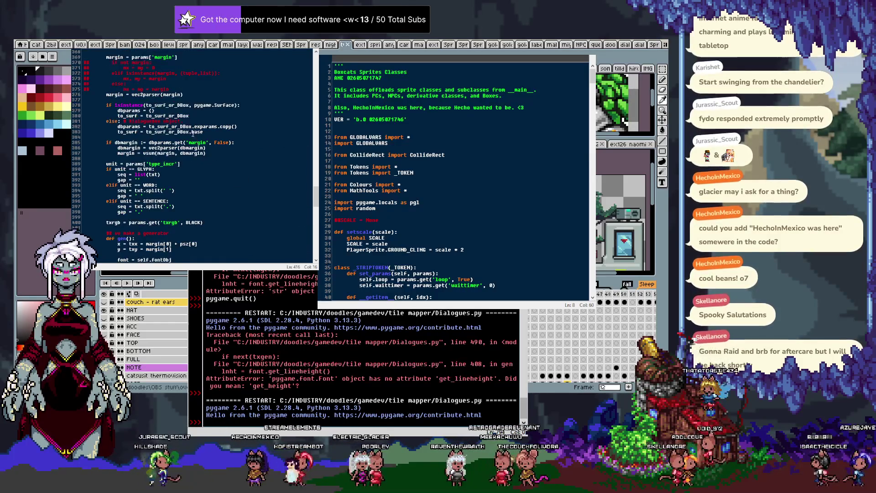
scroll(192, 134, up, 4)
scroll(190, 134, up, 4)
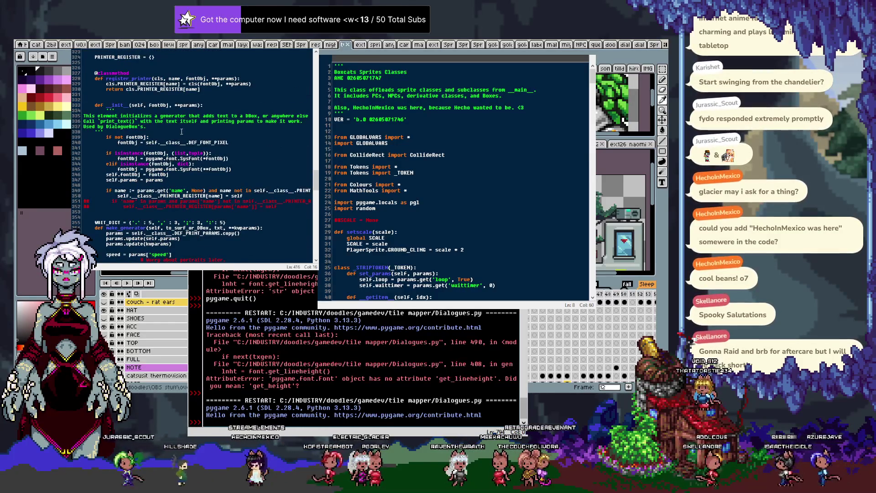
scroll(171, 130, down, 6)
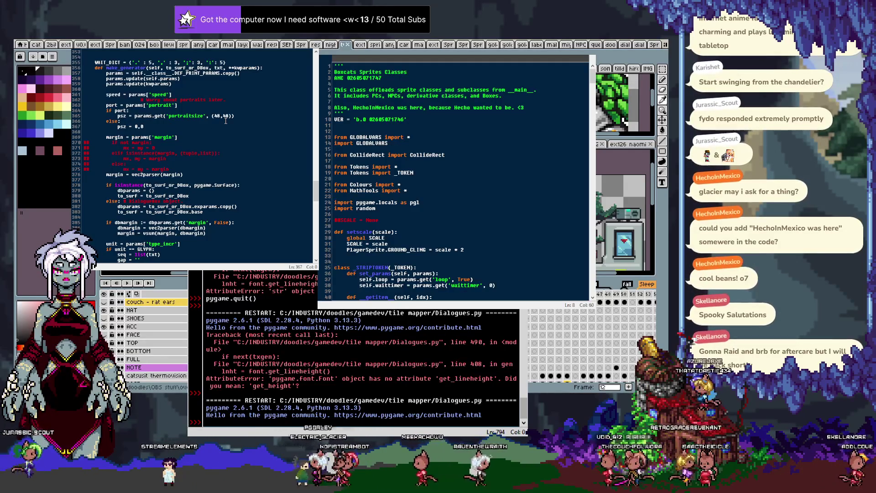
scroll(225, 120, down, 15)
key(ctrl+g)
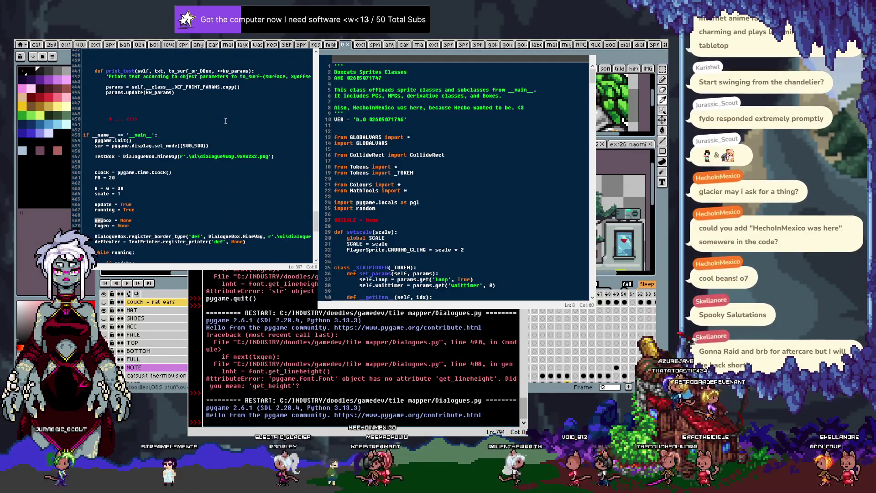
scroll(231, 125, down, 4)
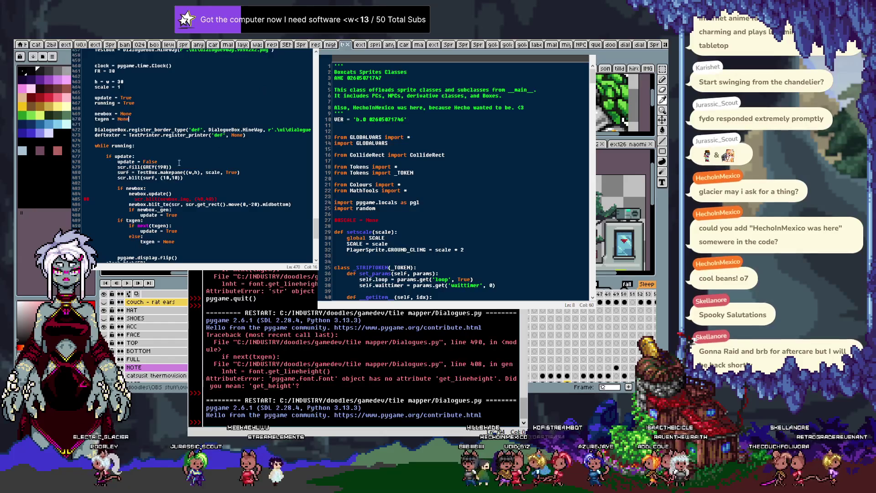
Comment out scr.fill(GREY(190)) at line 479, paste it above 'while running:', and rerun.
key(shift+Home)
key(ctrl+c)
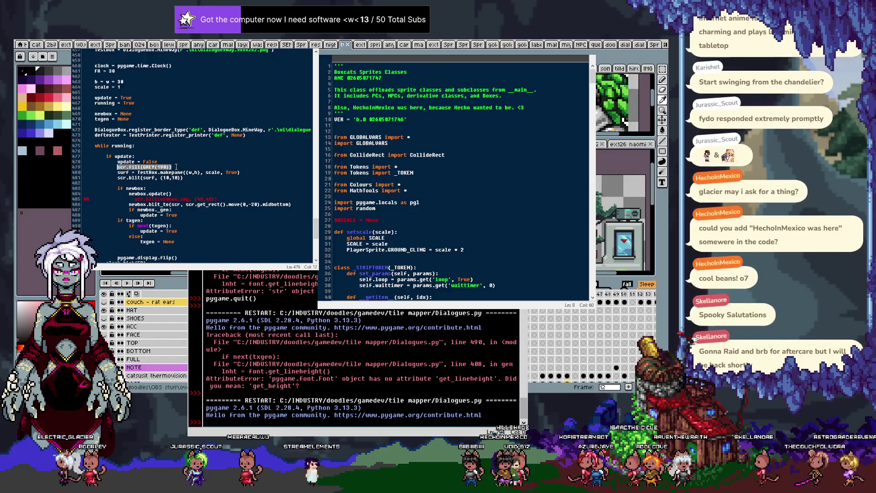
key(alt+3)
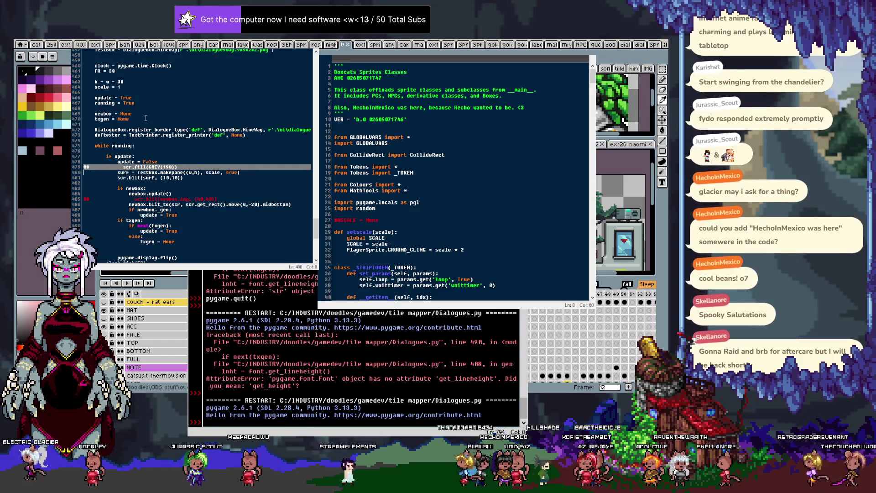
click(282, 135)
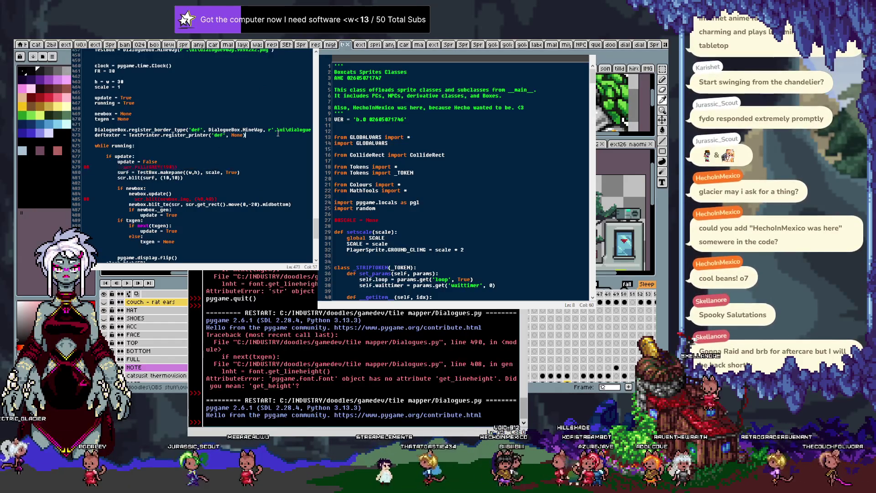
key(Return)
key(Return)
key(ctrl+v)
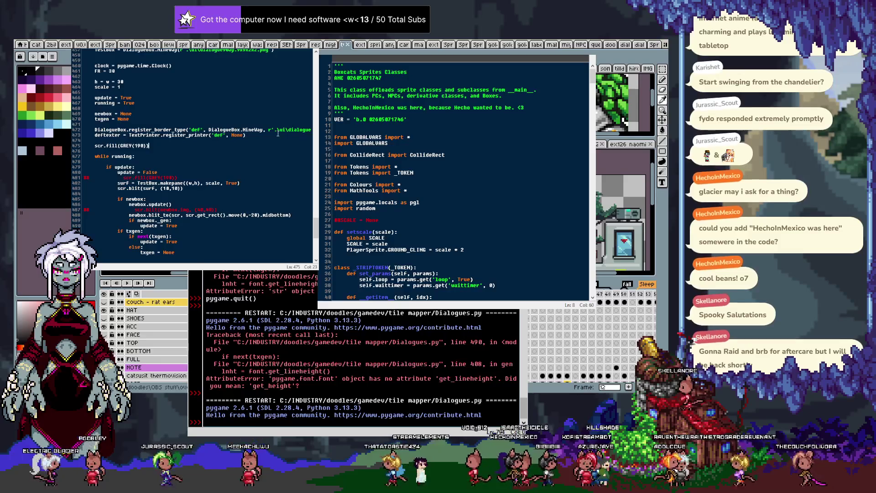
key(F5)
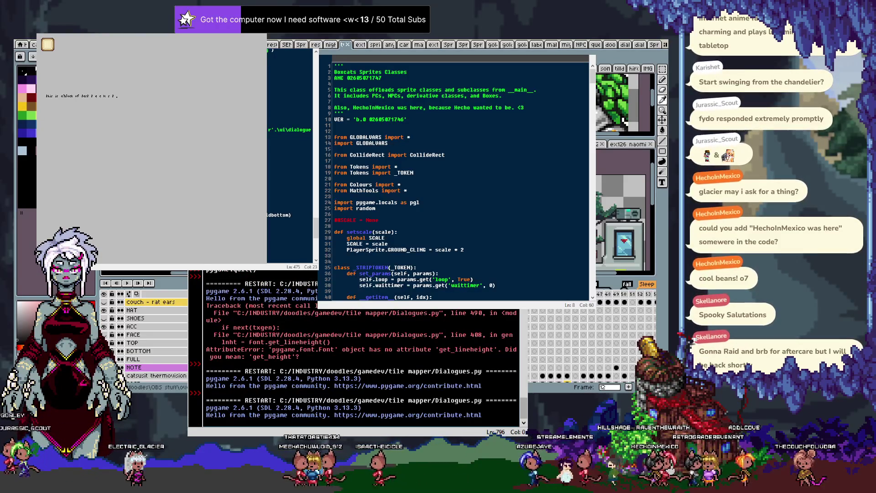
key(alt+F4)
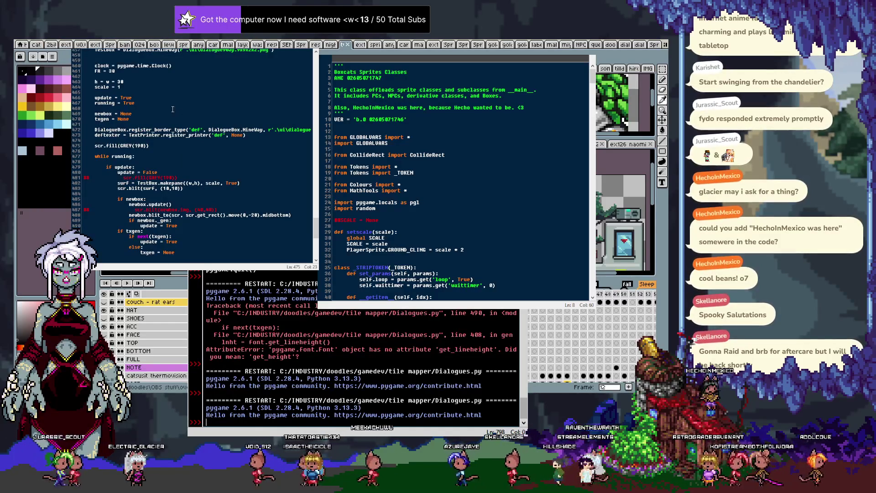
click(83, 166)
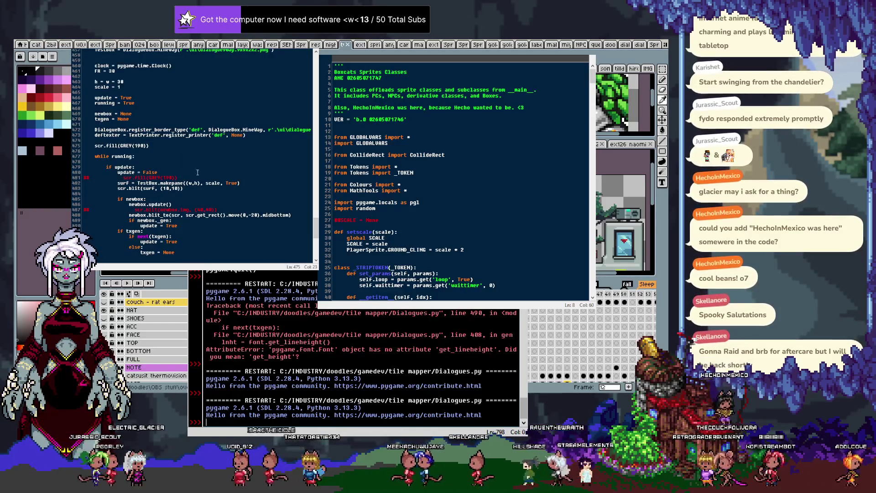
Set the DialogueBox default font size to 40 on line 28 and rerun.
key(ctrl+z)
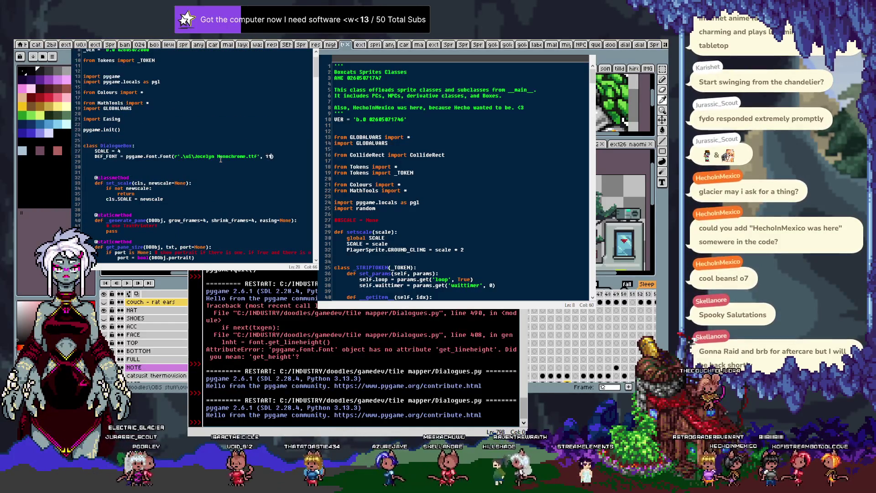
key(F5)
text(22)
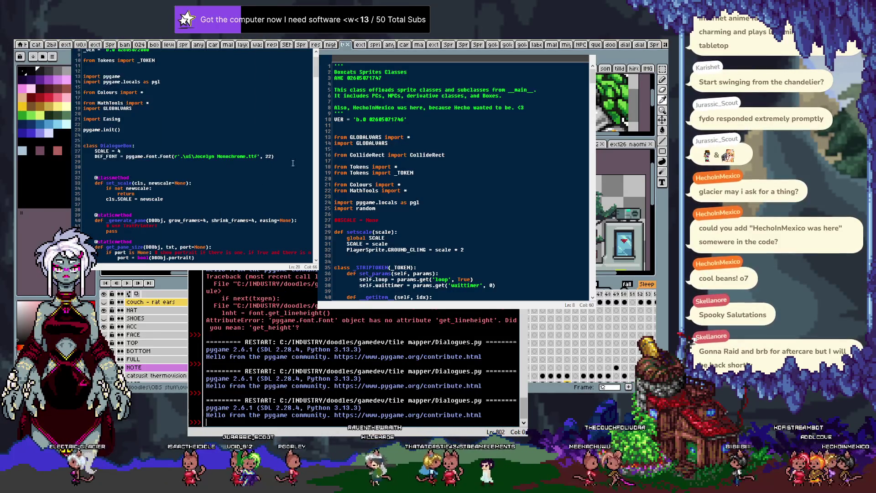
text(40)
key(F5)
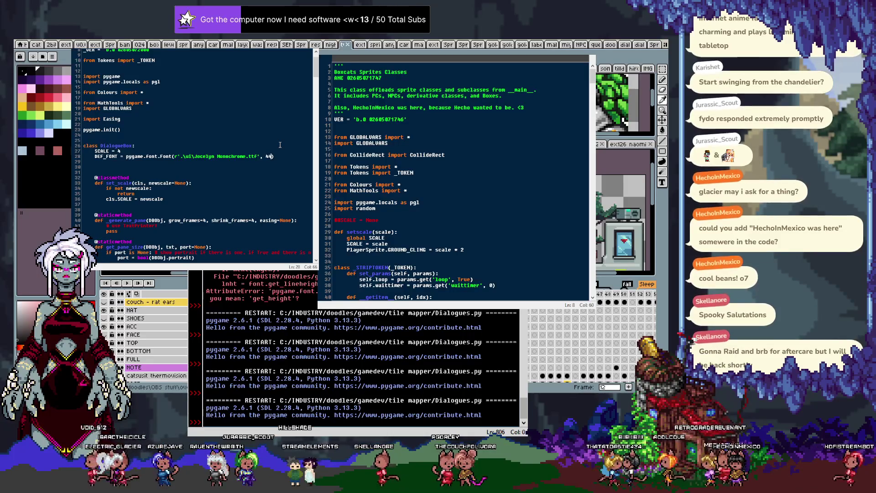
Prefix the font path with '.' for .\ui, raise the size to 120, and rerun.
key(ctrl+Left)
key(ctrl+Left)
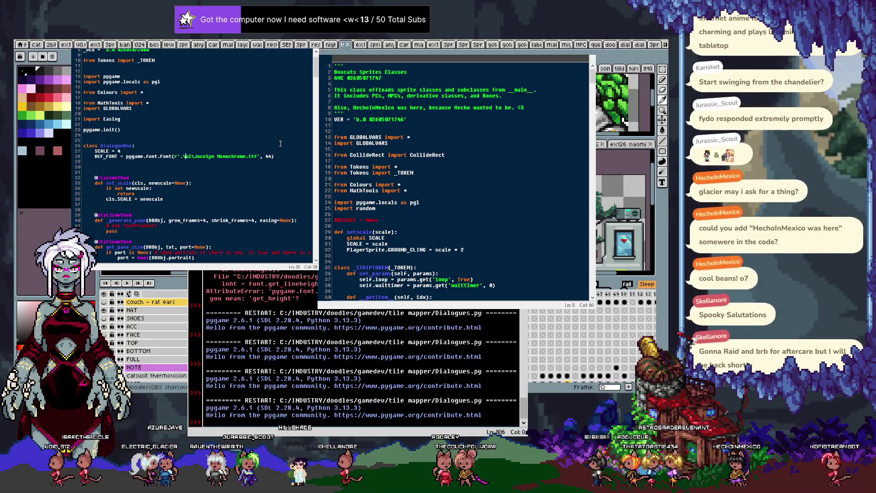
text(.)
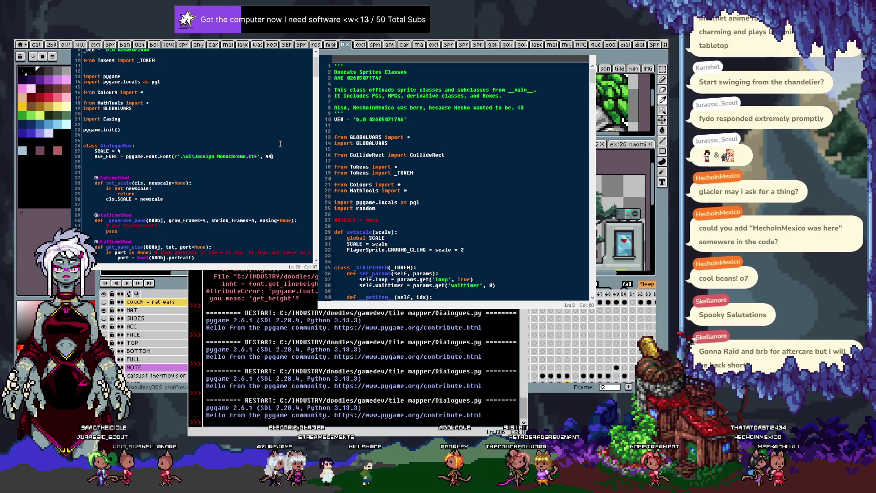
key(BackSpace)
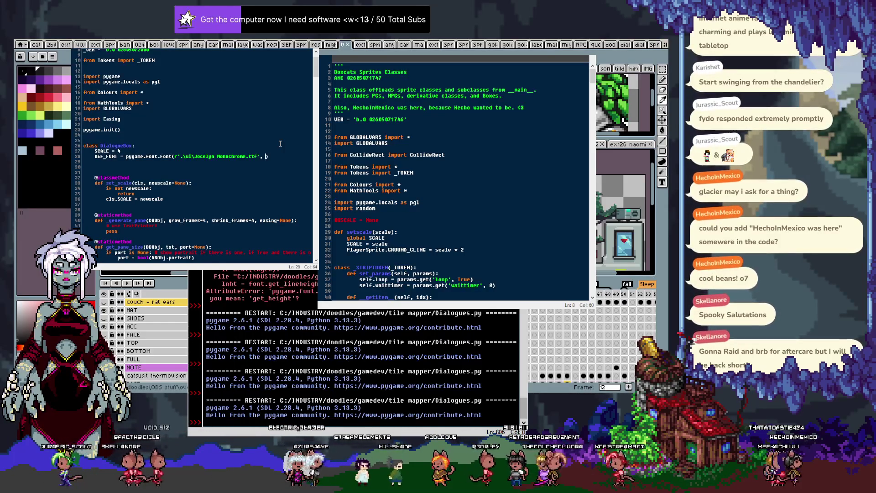
text(120)
key(F5)
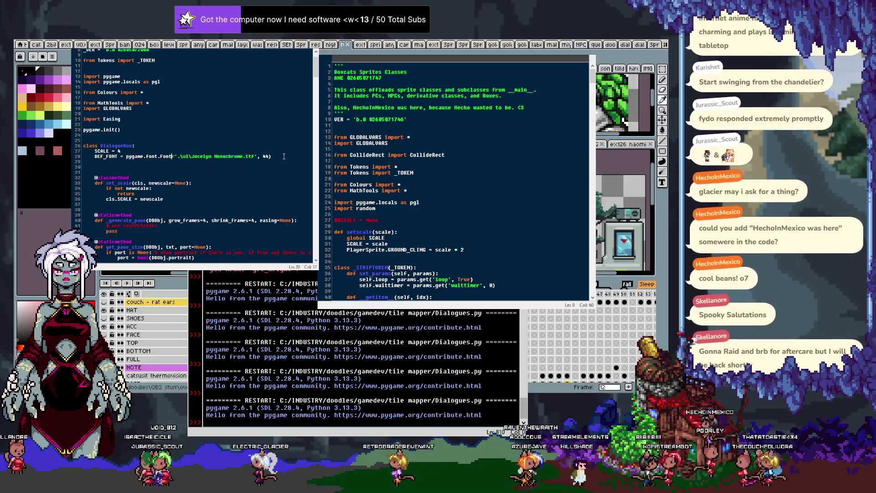
Remove the size argument from the Jocelyn Monochrome.ttf Font() call and rerun Dialogues.py.
key(End)
key(Left)
key(BackSpace)
key(BackSpace)
text(1)
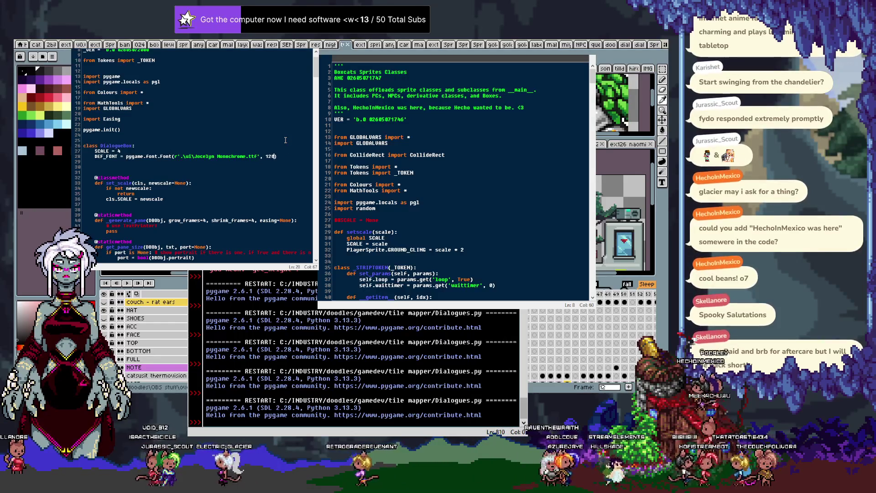
key(BackSpace)
key(BackSpace)
key(BackSpace)
key(F5)
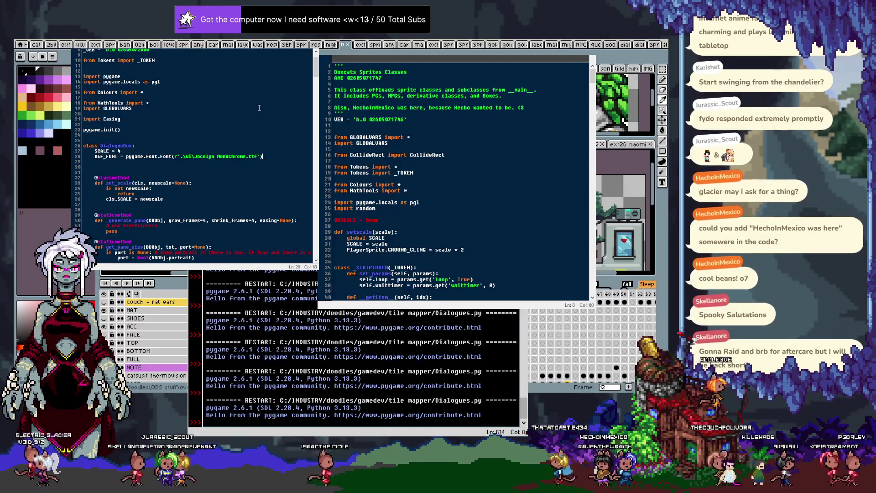
Add a DEF_FONT line using SysFont('courier'), run it, then add size 24 and rerun cleanly.
key(Return)
text(DEF_F)
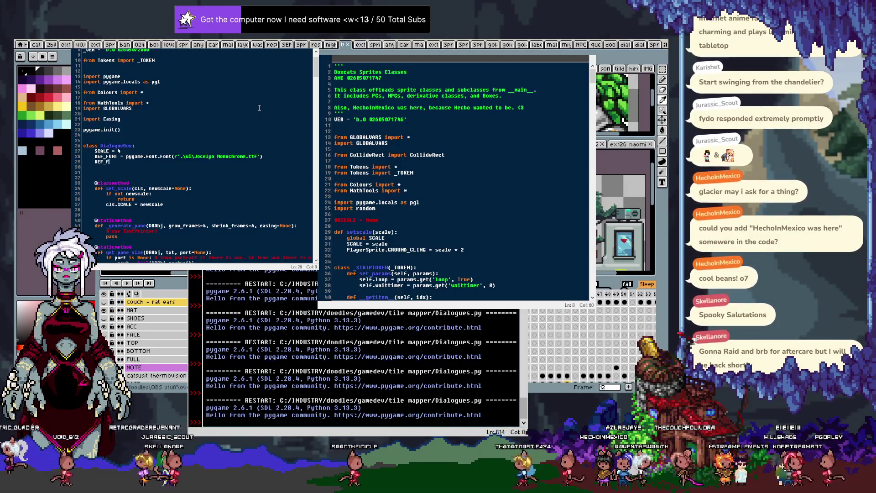
text(ONT = pygame.font.Syus)
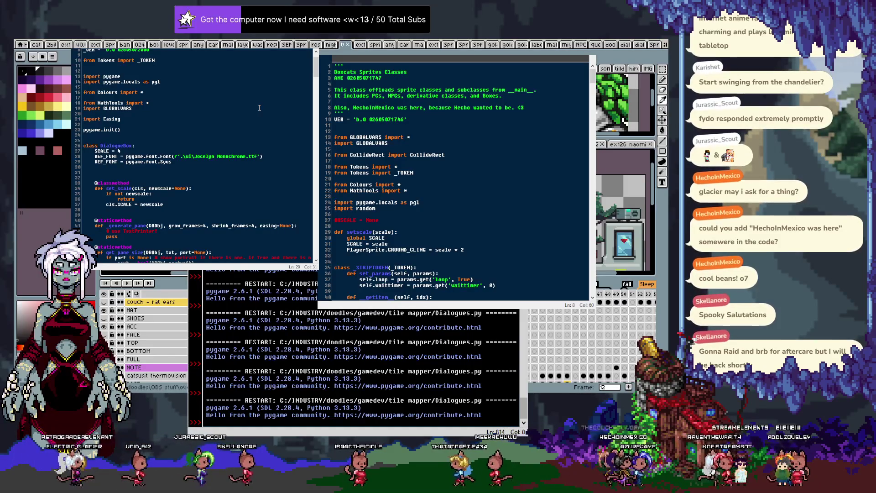
text(('courier)
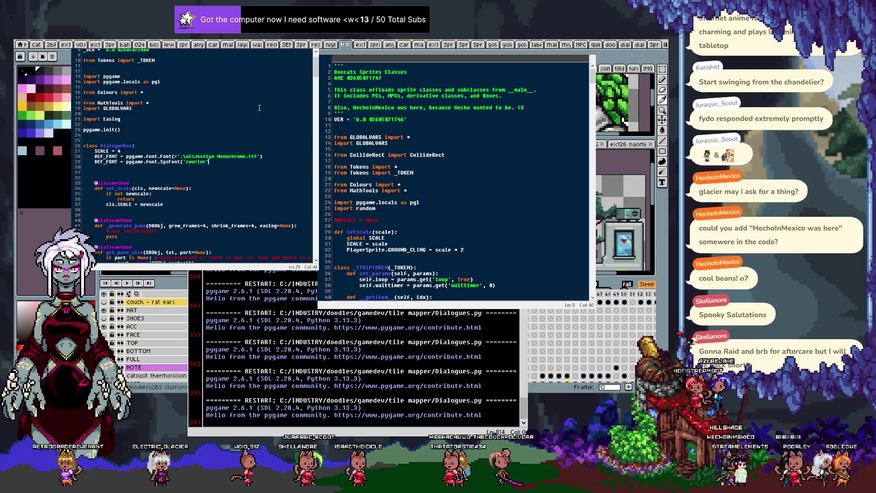
text())
key(F5)
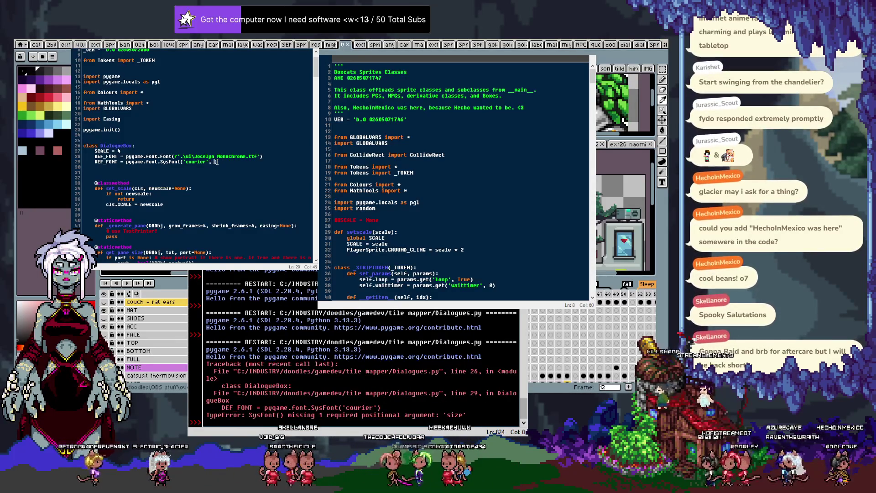
text(24)
key(F5)
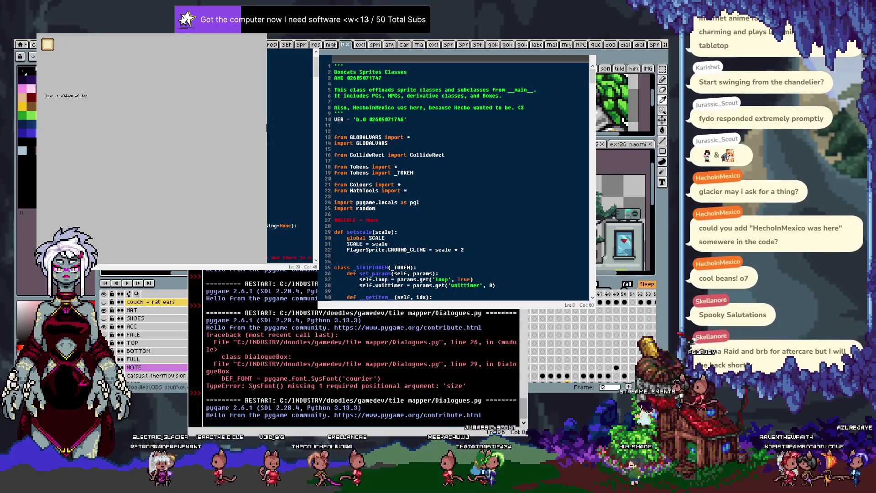
Delete the Courier DEF_FONT line, change the TextPrinter pixel font size from 11 to 44, and rerun.
click(225, 162)
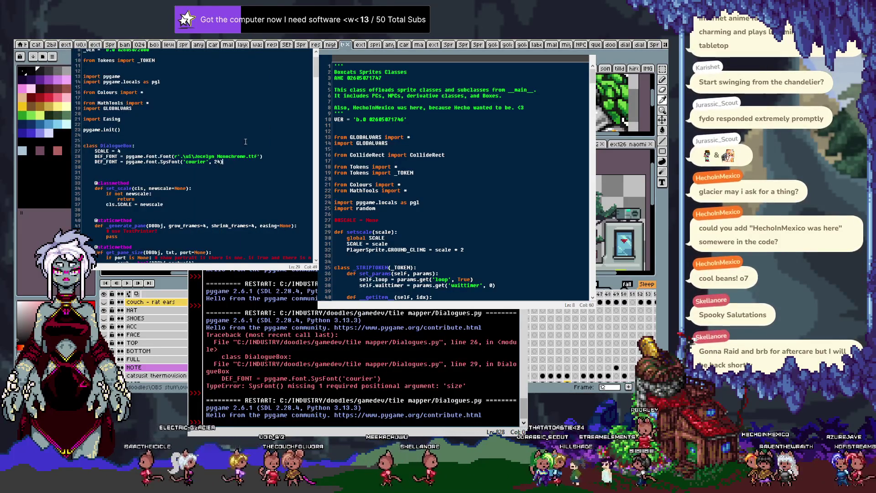
key(BackSpace)
key(BackSpace)
key(BackSpace)
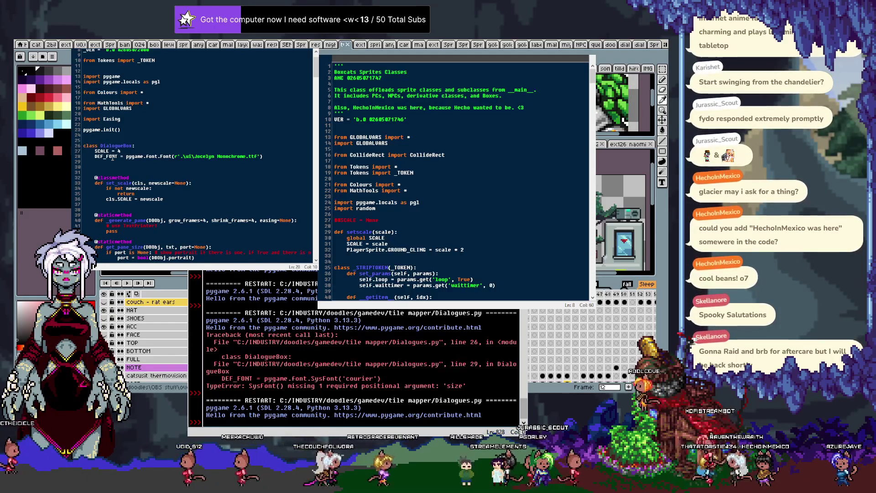
scroll(112, 157, down, 20)
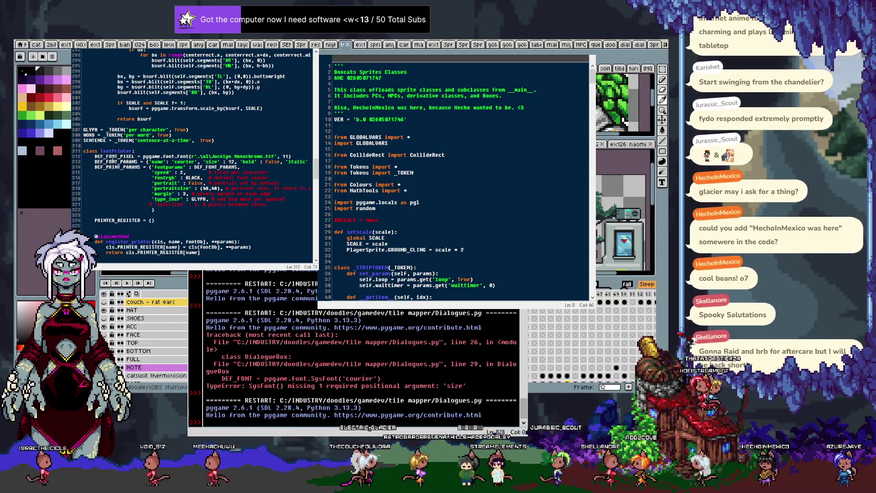
key(Left)
key(BackSpace)
key(BackSpace)
text(44)
key(F5)
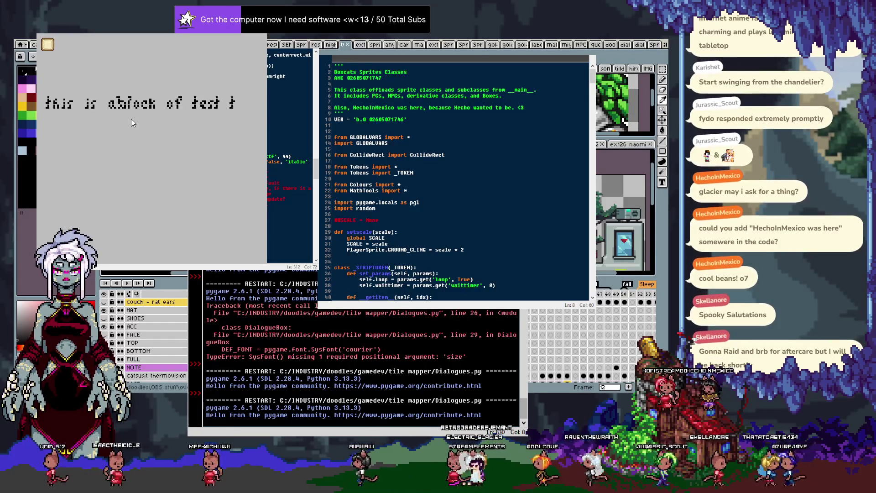
Rerun the script, then change the pixel font size on line 312 from 24 to 20 and run again.
key(Escape)
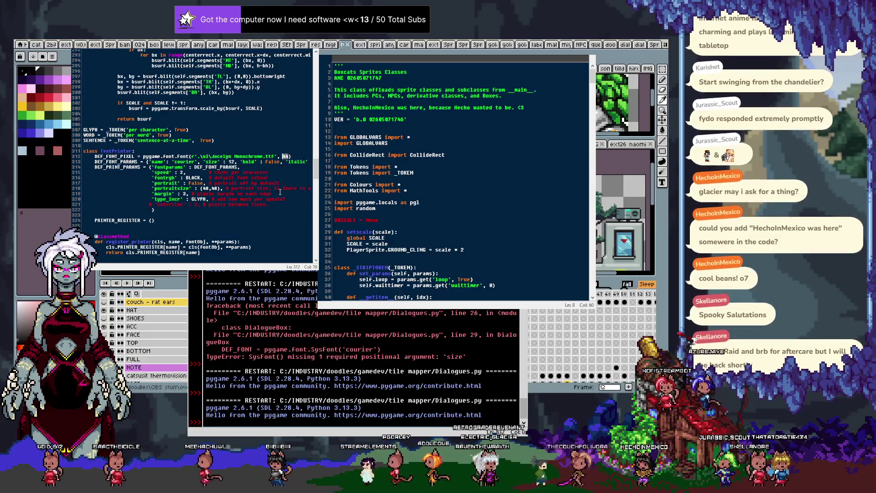
key(F5)
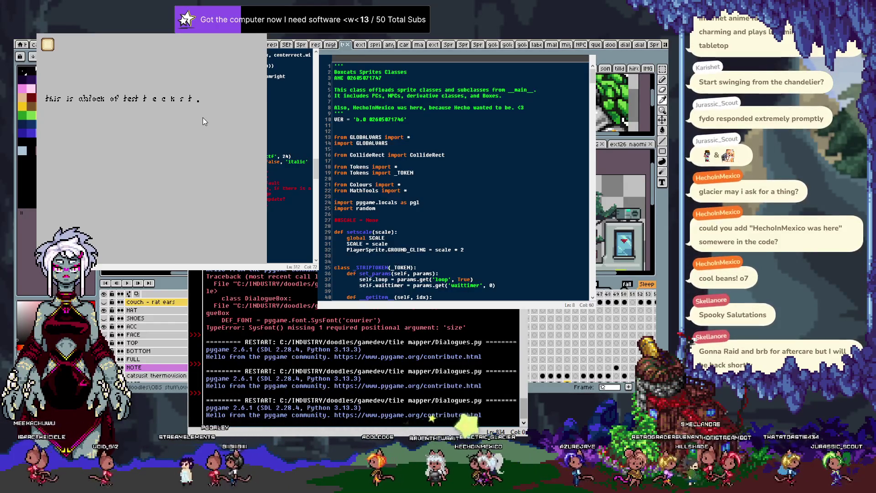
double_click(285, 156)
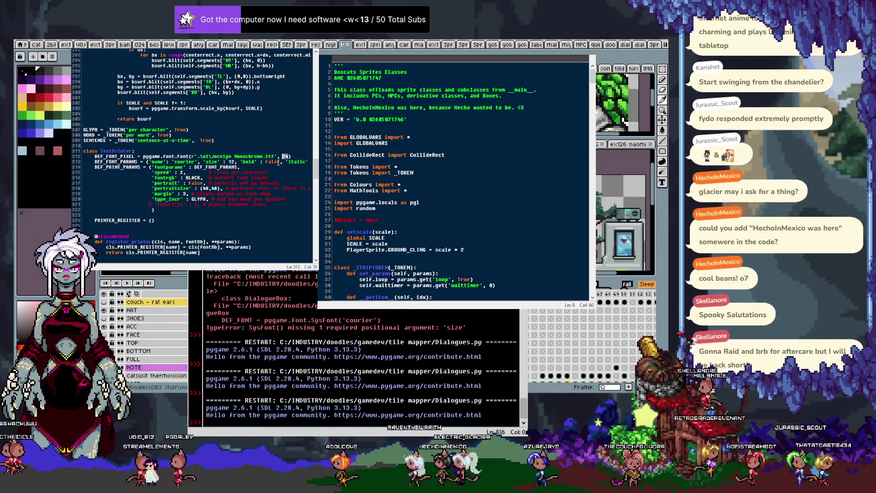
text(20)
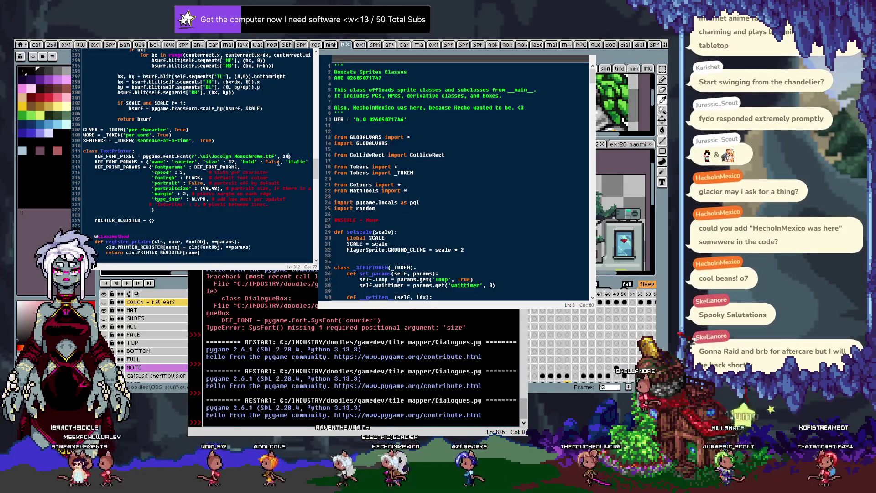
key(F5)
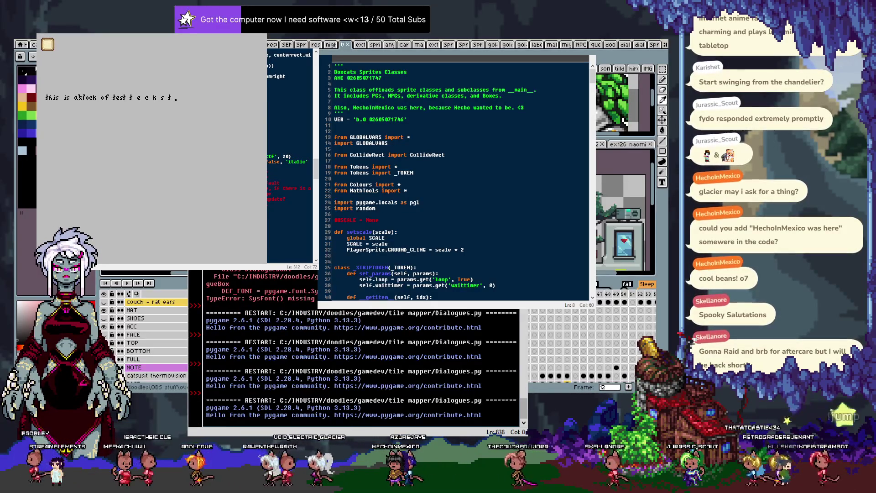
Move down to the test text string near the end of the file.
click(218, 172)
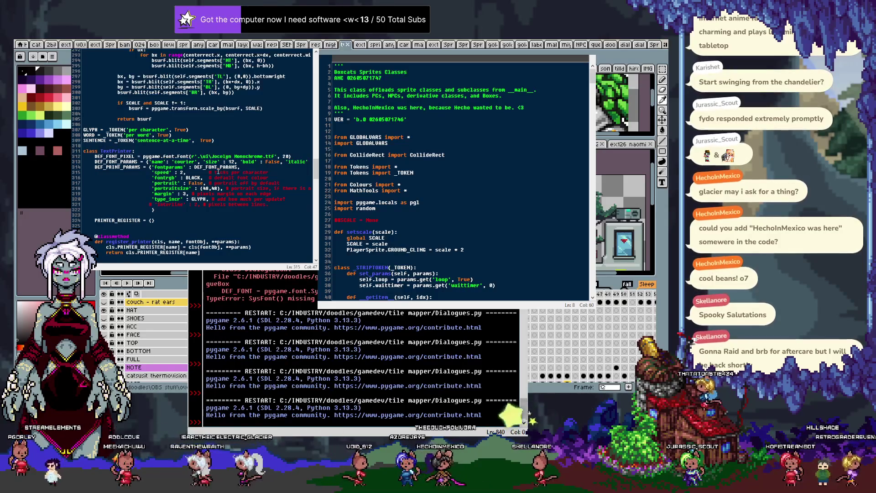
scroll(218, 172, down, 20)
key(Left)
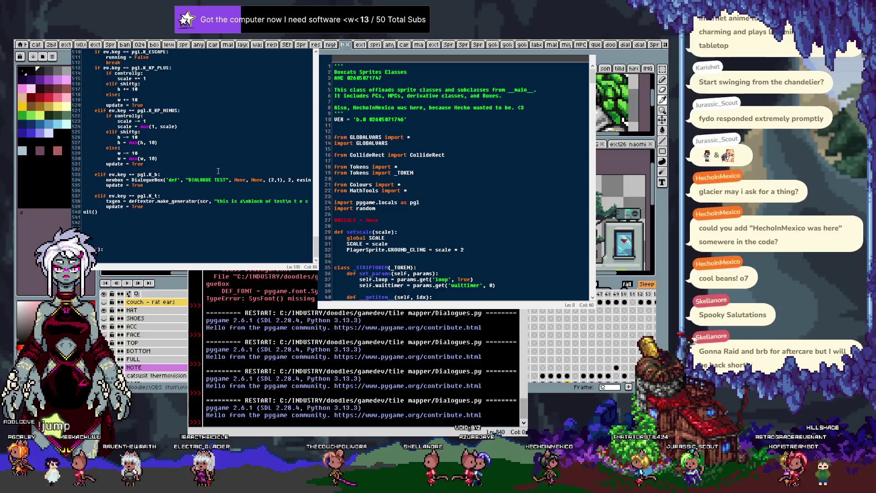
Append a comma to the make_generator call on line 538 to start a new argument.
key(End)
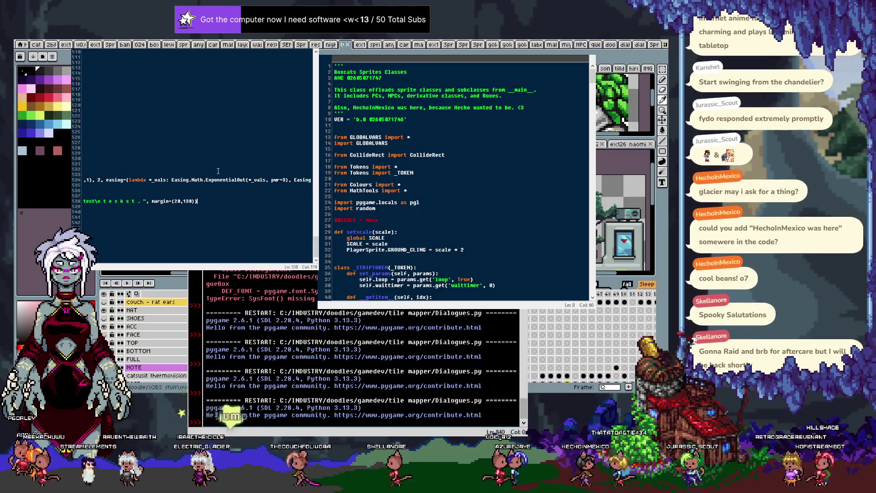
key(Home)
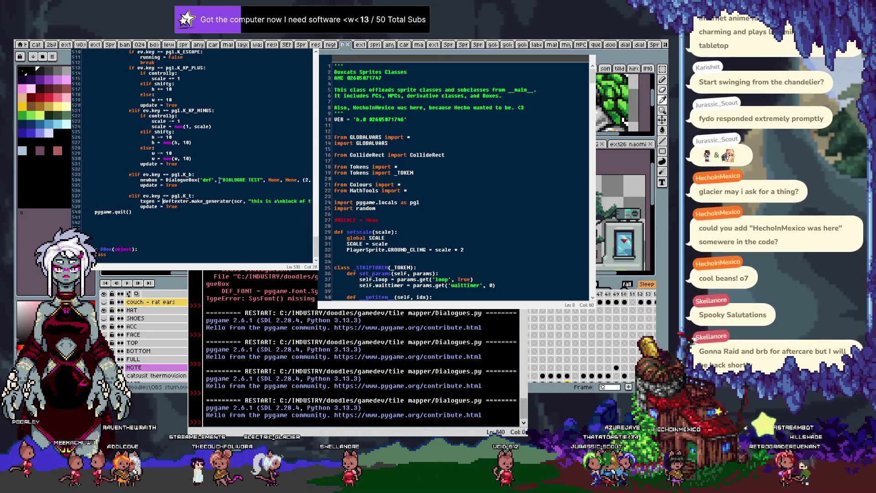
click(233, 201)
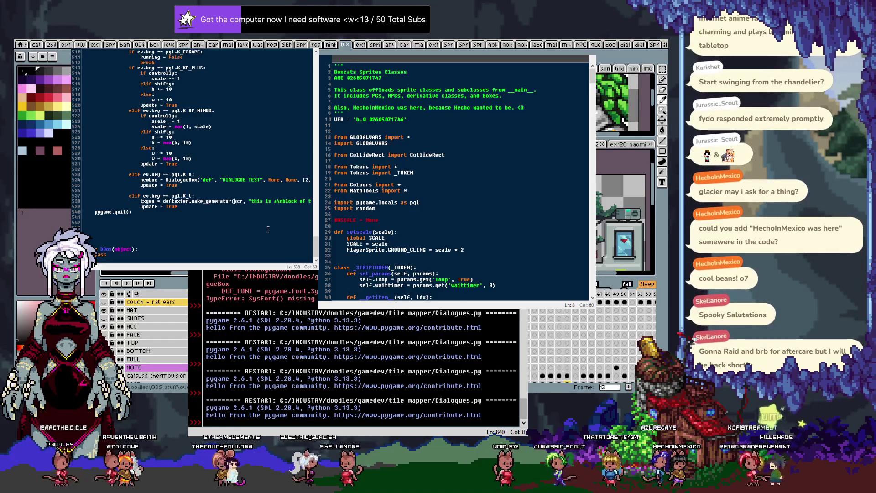
key(End)
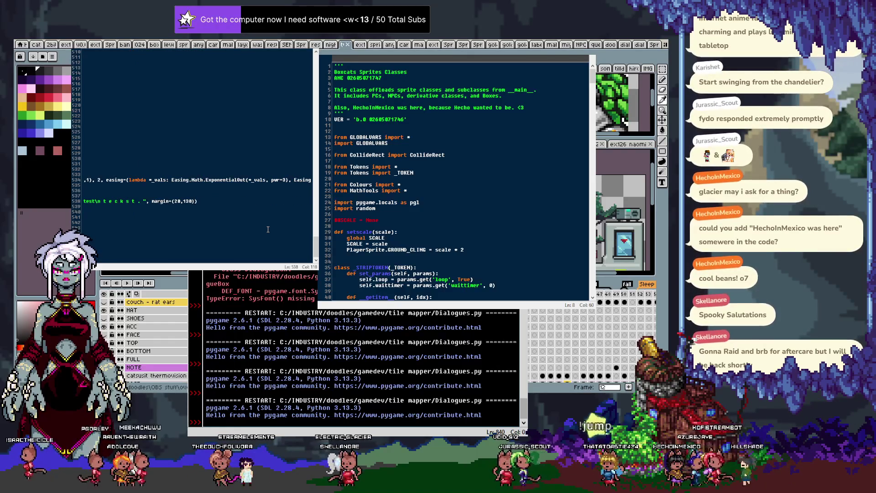
text(,)
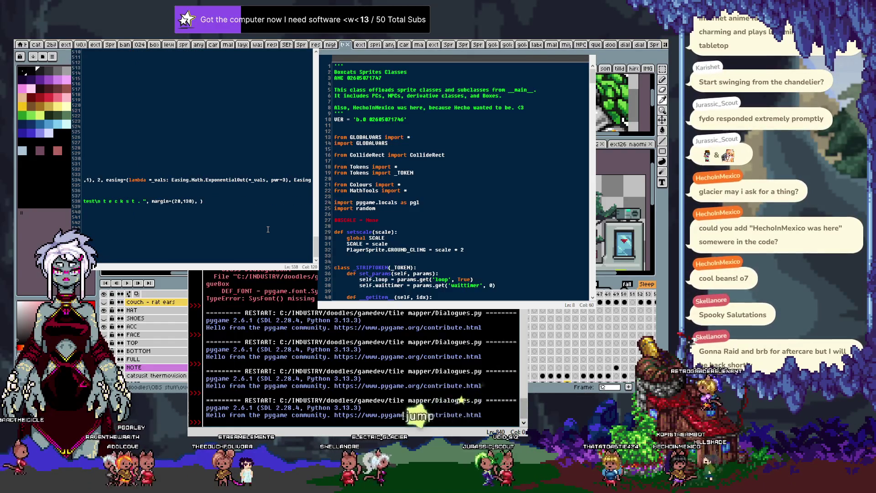
After reviewing the code above, finish the type_incr=WORD argument and close the dialogue test window.
key(Down)
key(Down)
scroll(233, 149, up, 8)
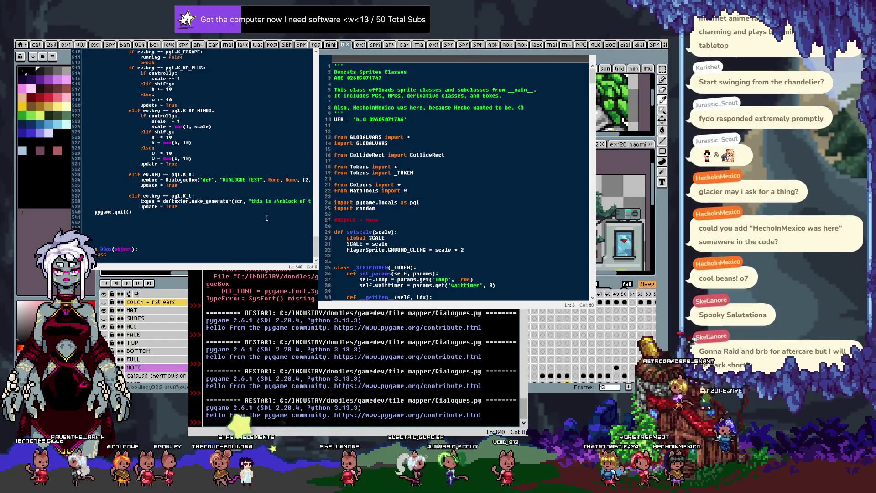
scroll(233, 150, up, 7)
scroll(233, 150, up, 7)
scroll(233, 150, up, 7)
scroll(234, 149, up, 5)
scroll(234, 149, up, 5)
scroll(234, 148, up, 6)
scroll(234, 149, up, 8)
scroll(234, 149, up, 6)
scroll(234, 149, up, 5)
scroll(234, 148, up, 6)
scroll(235, 149, up, 4)
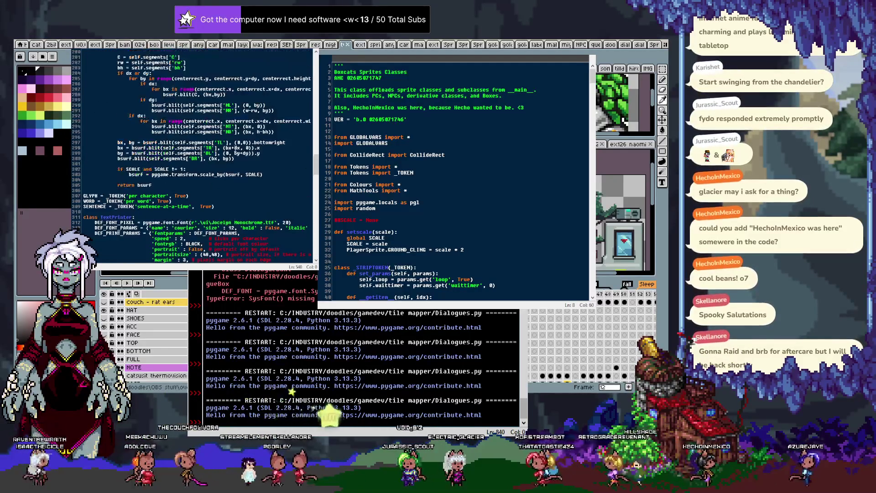
scroll(235, 148, up, 5)
scroll(235, 149, down, 8)
scroll(235, 149, down, 9)
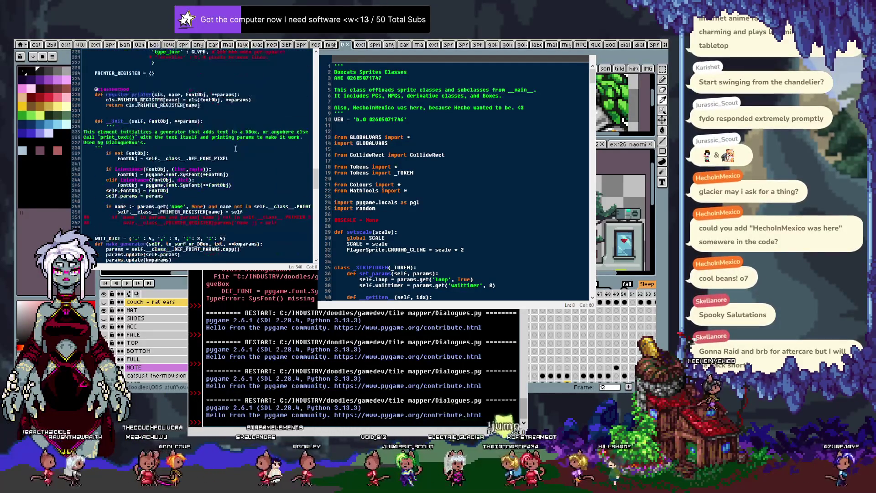
scroll(236, 148, down, 3)
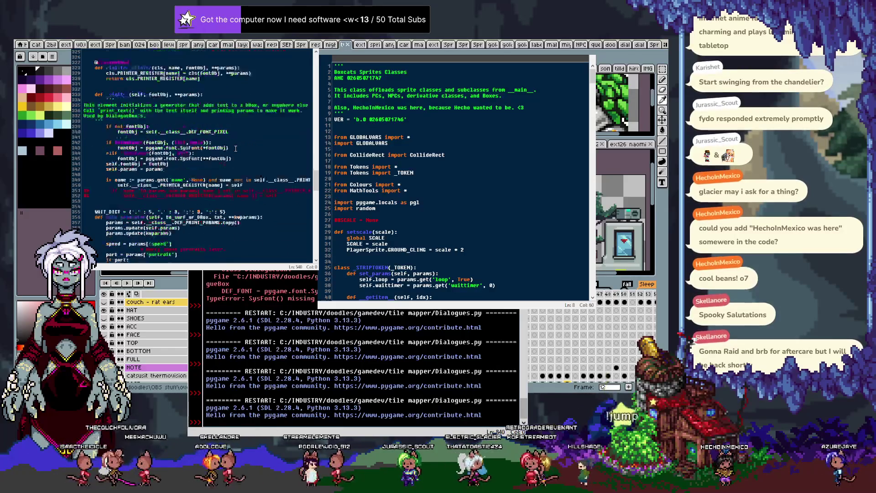
scroll(235, 149, down, 2)
scroll(236, 148, down, 5)
scroll(236, 148, down, 5)
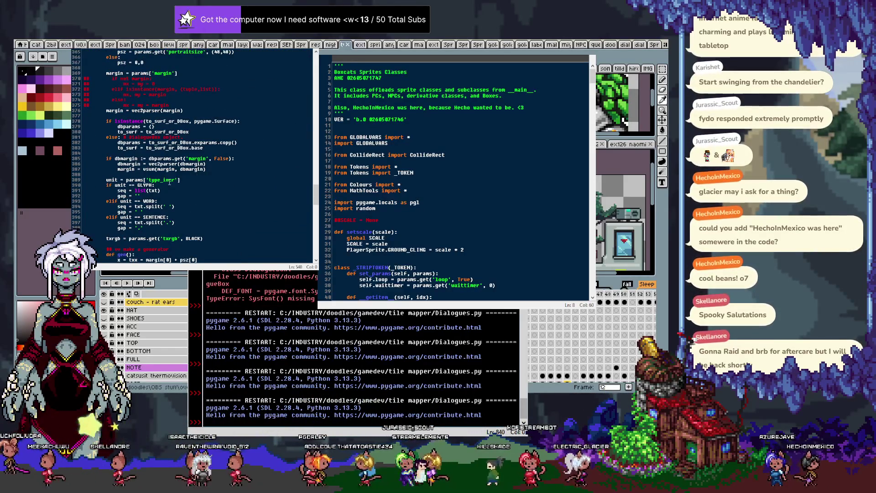
key(ctrl+z)
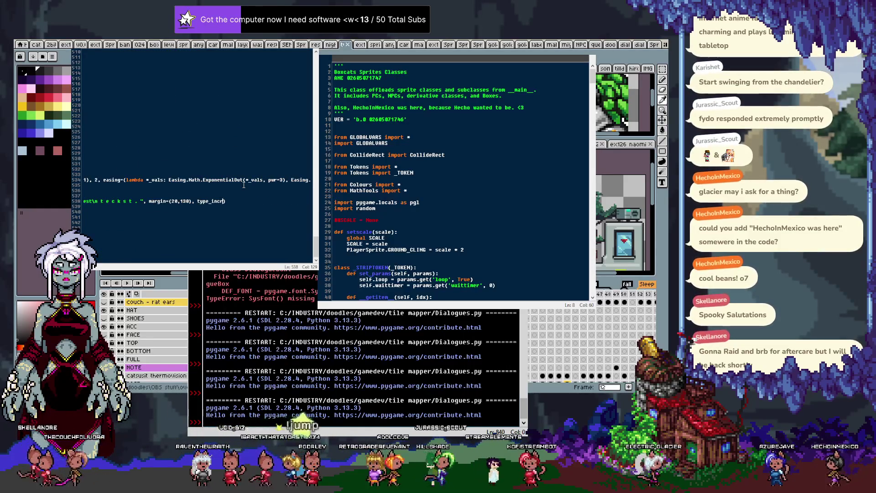
text(=)
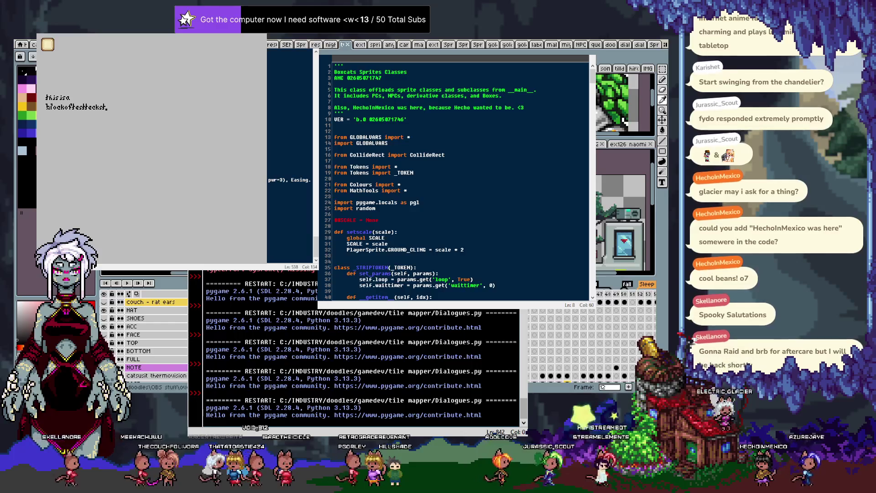
key(Return)
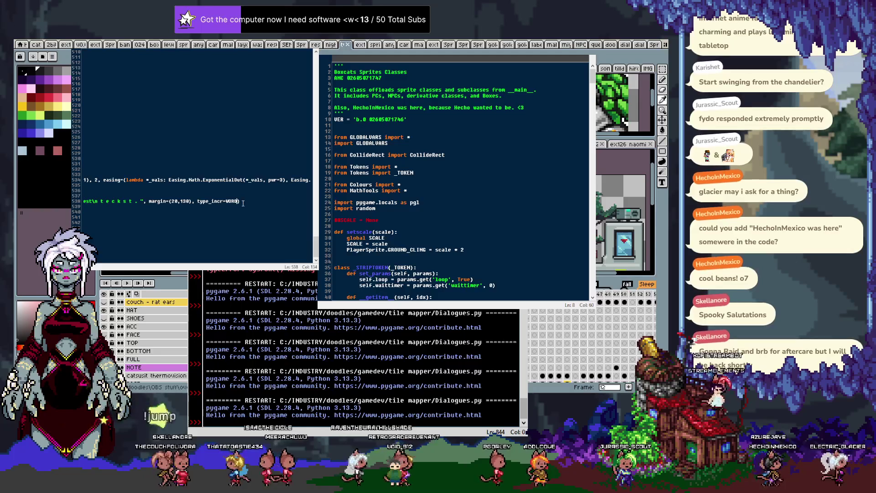
Add speed=0.5 to the test call and switch type_incr from WORD to GLYPH, running after each.
text(, speed=0.5)
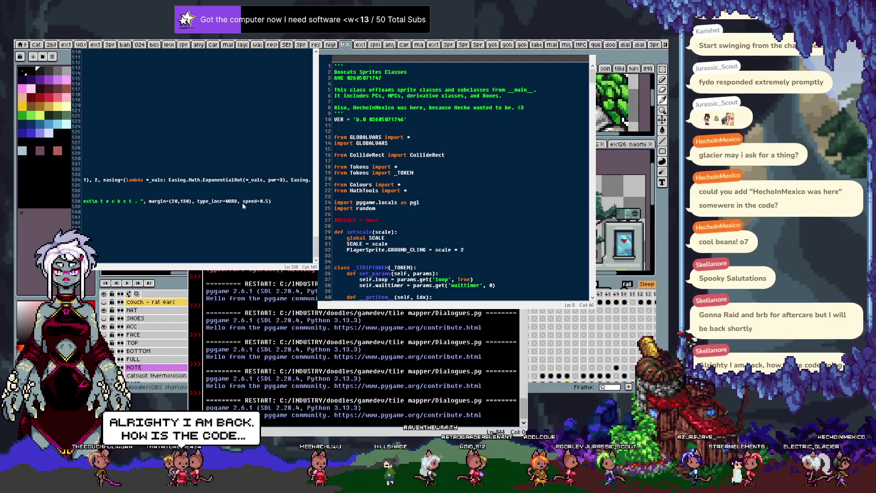
key(F5)
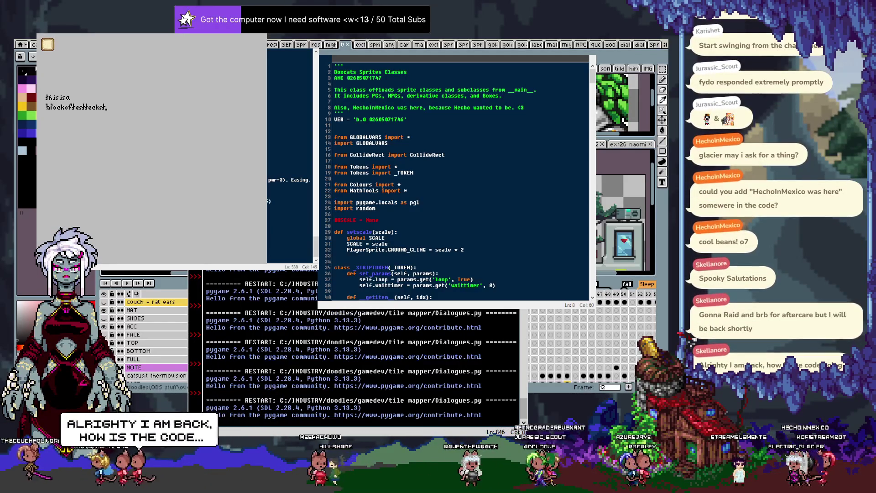
double_click(230, 201)
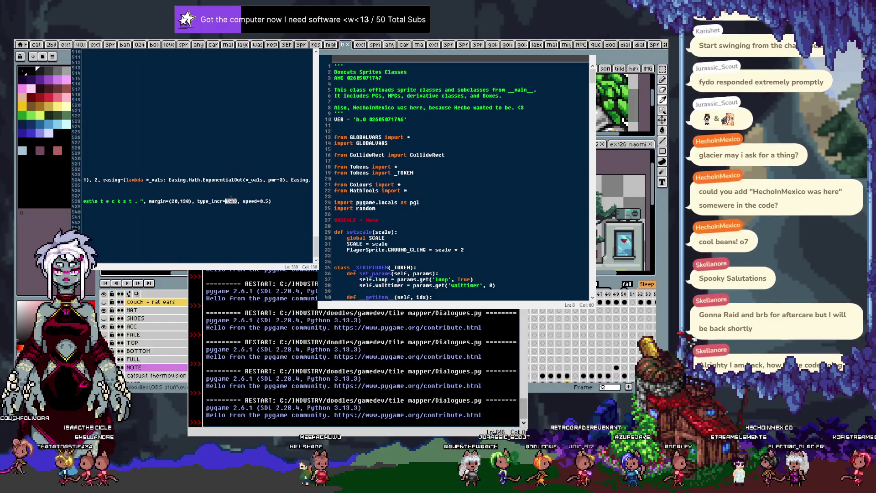
text(GLYPH)
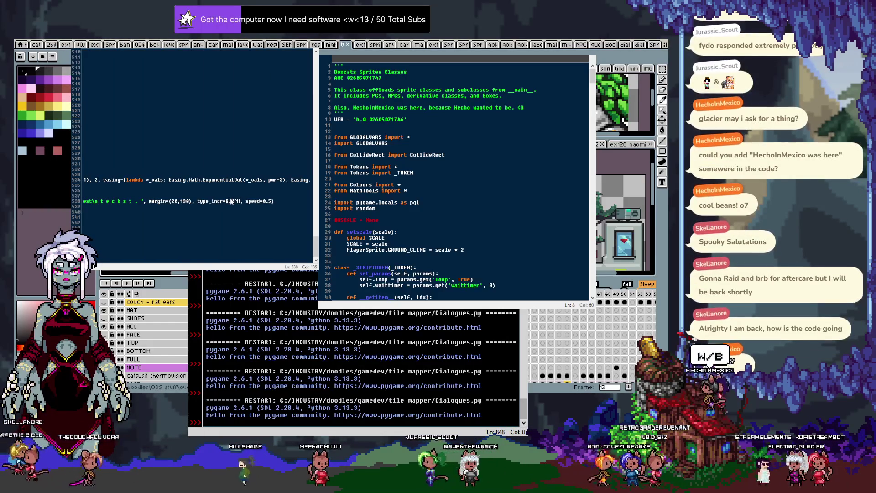
key(F5)
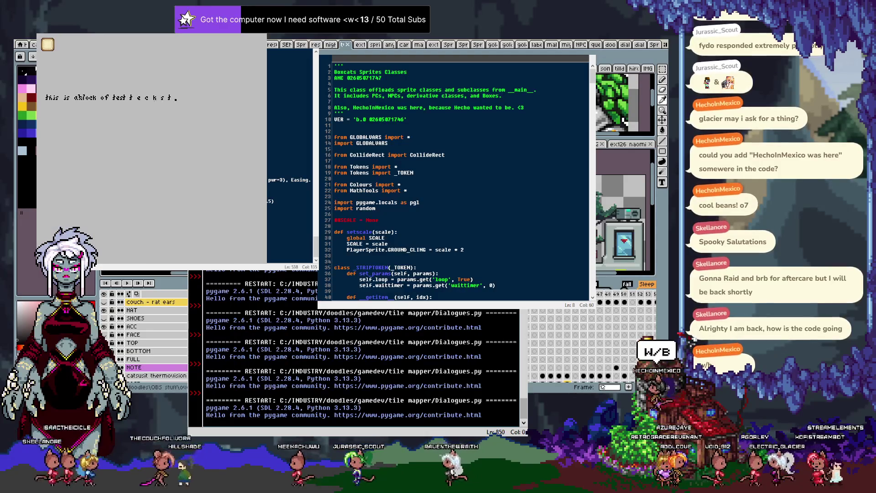
Change the speed to 0.1 and rerun, then raise the speed value to 110.
click(231, 198)
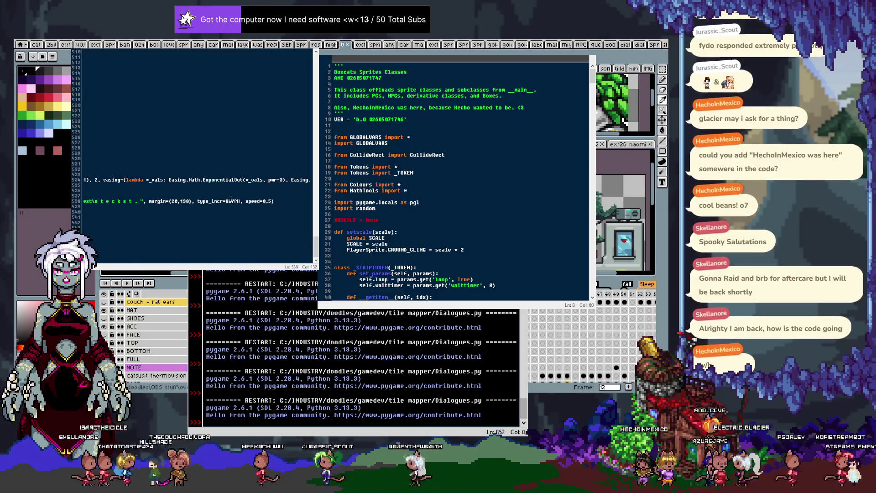
key(BackSpace)
text(1)
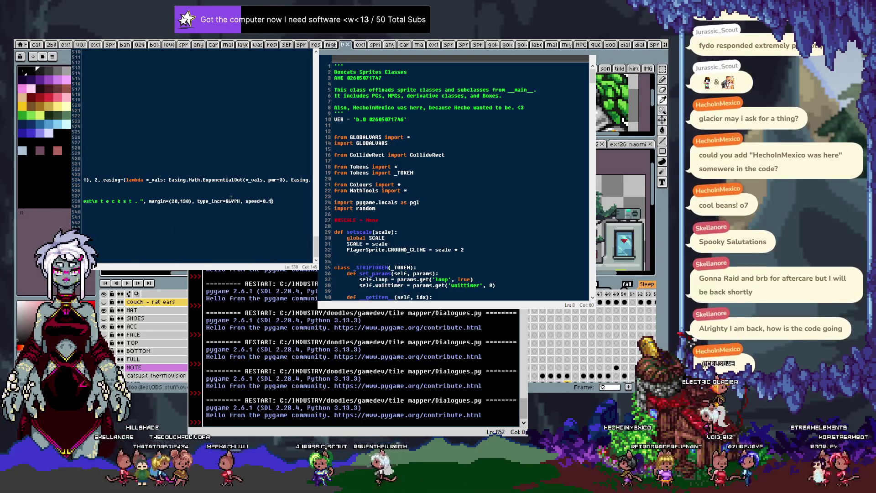
key(F5)
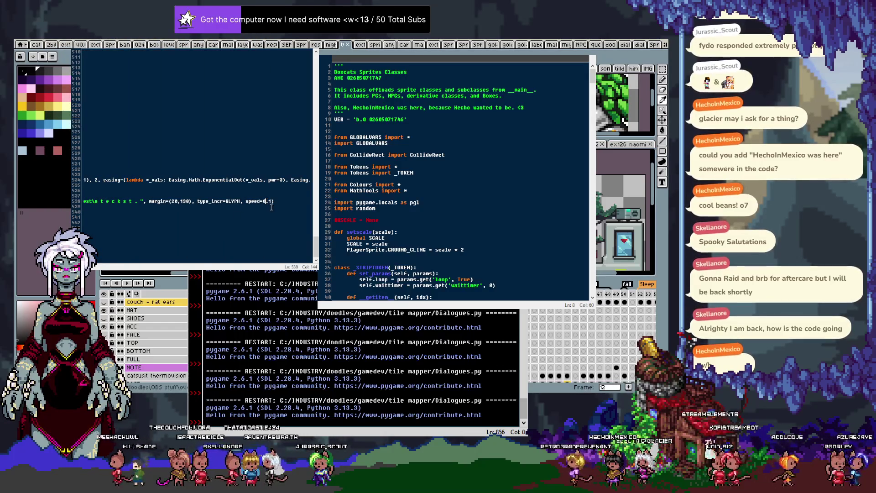
click(269, 201)
key(BackSpace)
key(BackSpace)
key(BackSpace)
text(101)
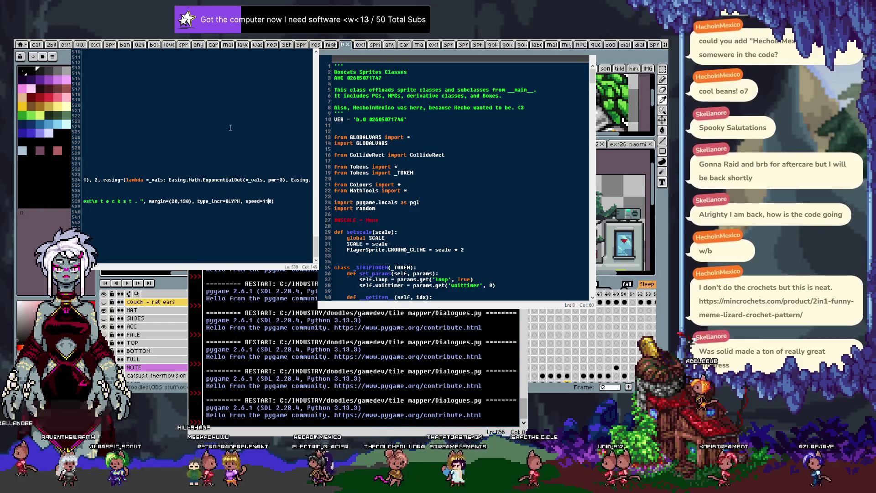
Rerun with speed 110, then change the speed to 12 and run the glyph-by-glyph test again.
click(271, 183)
key(F5)
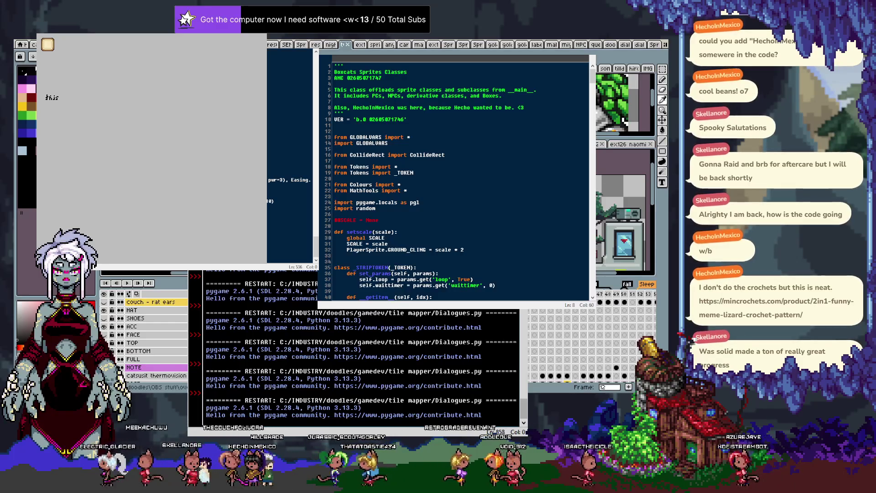
key(Escape)
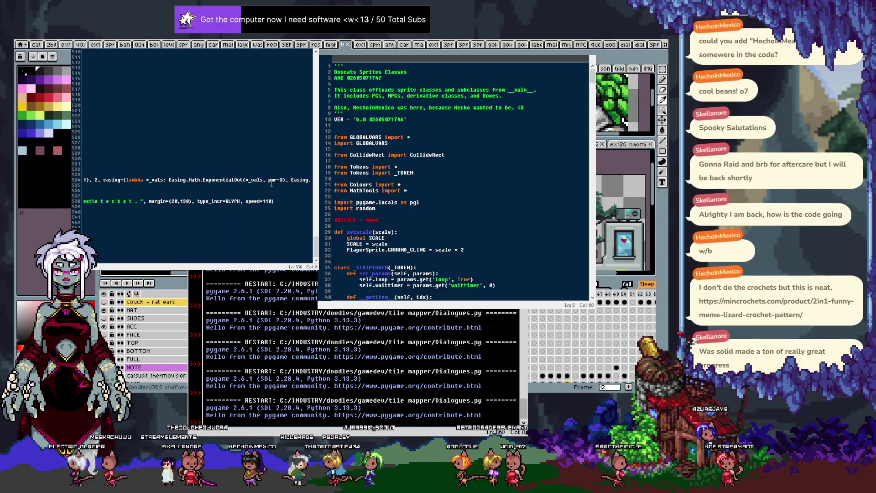
double_click(268, 201)
text(12)
key(F5)
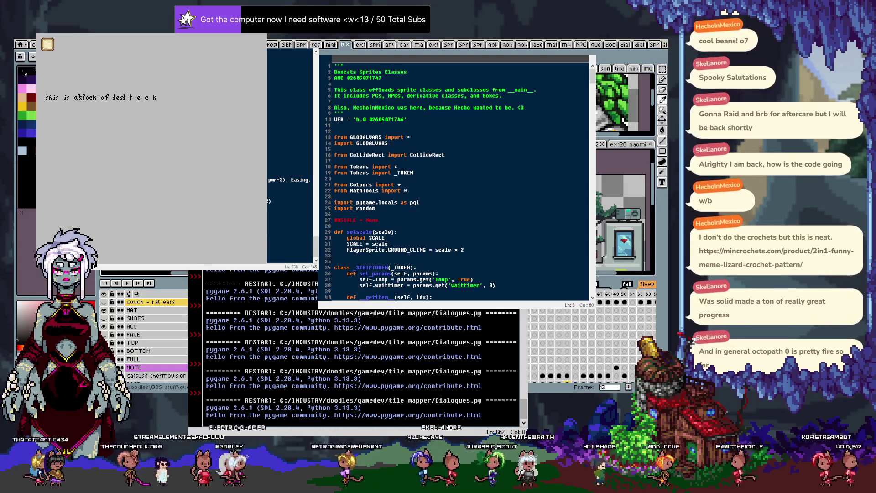
Close the test window and jump from the test call to the make_generator definition at line 112.
key(Escape)
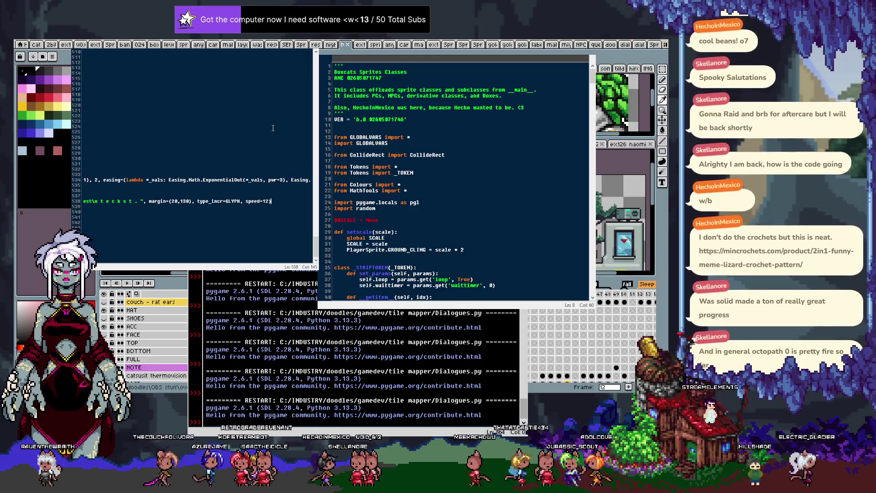
key(Down)
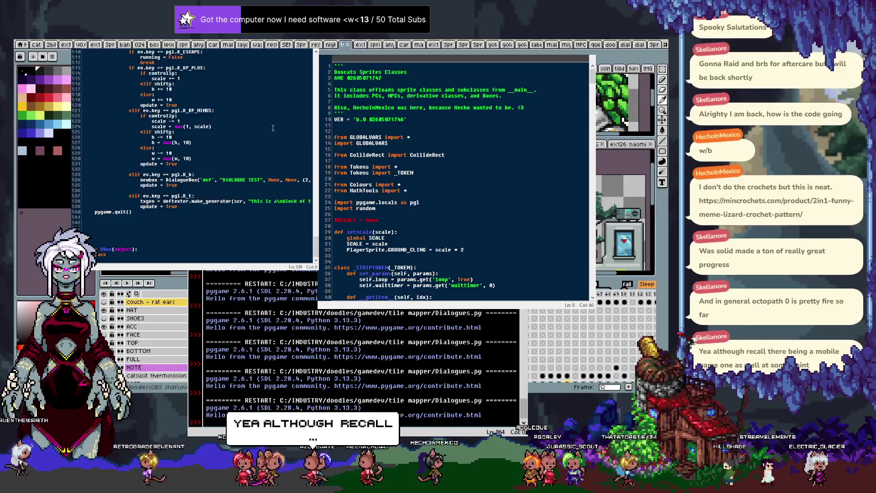
key(Left)
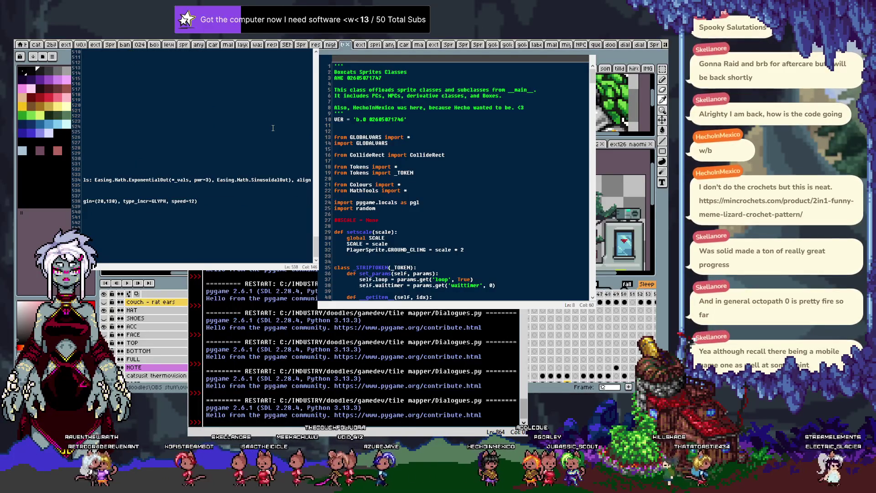
key(Down)
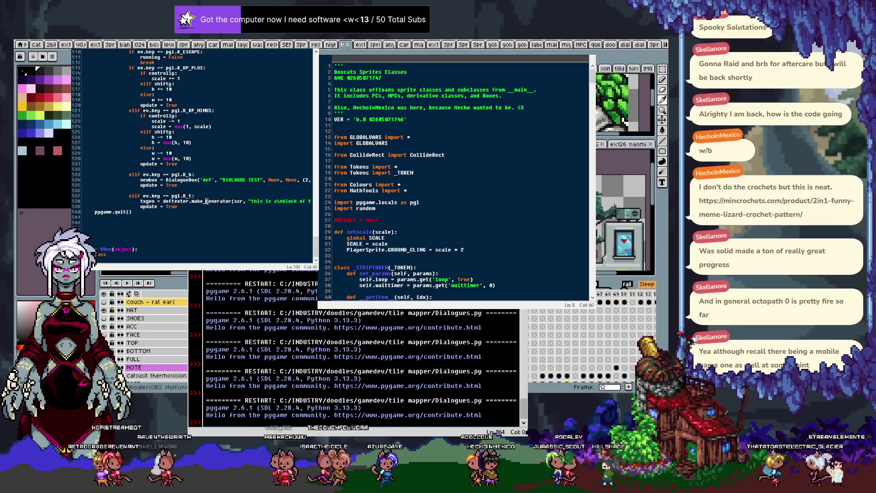
key(ctrl+F3)
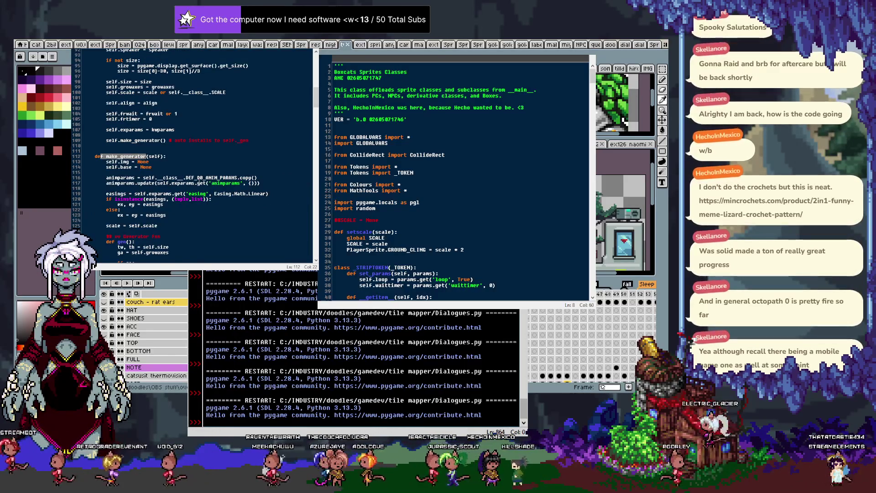
key(ctrl+F3)
click(209, 168)
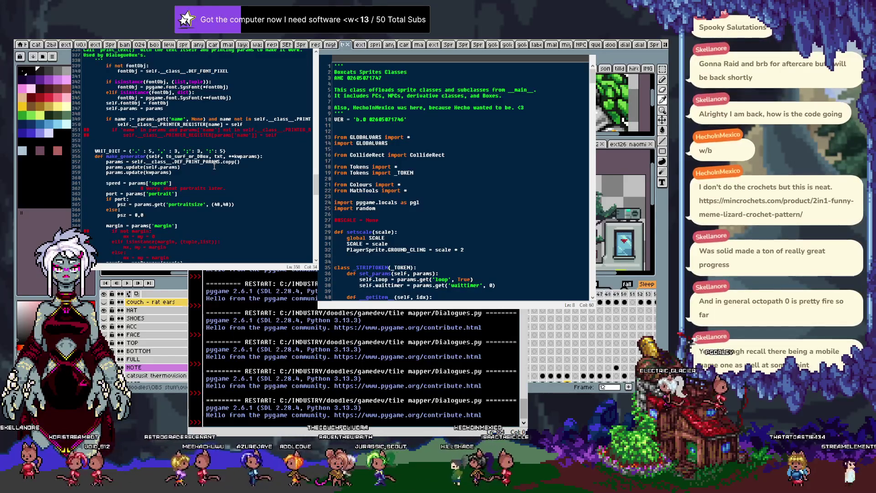
scroll(214, 166, down, 5)
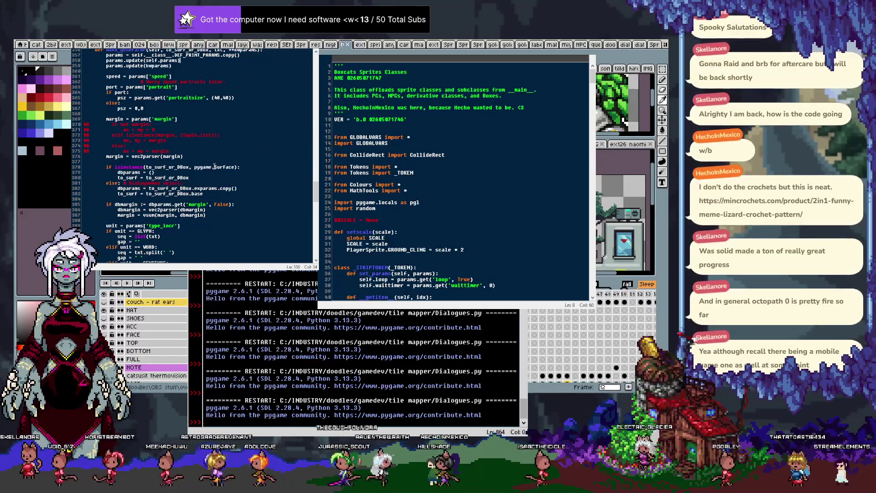
scroll(214, 166, down, 3)
scroll(202, 168, down, 3)
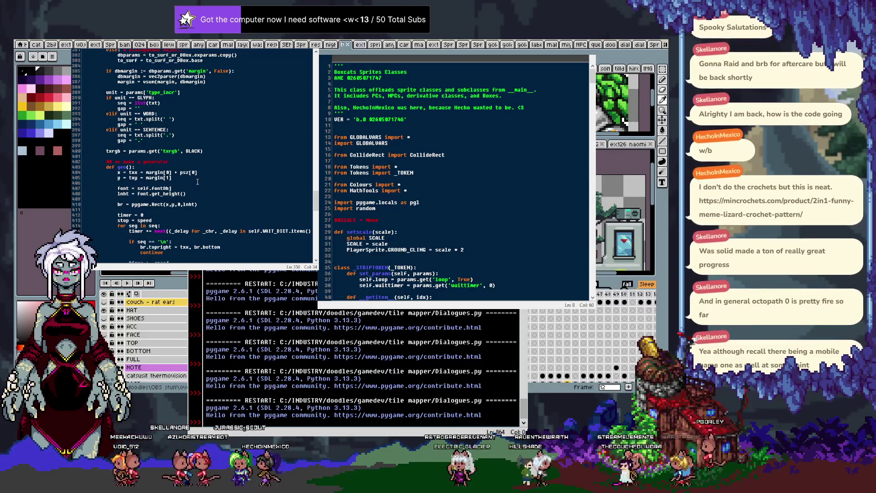
scroll(211, 200, down, 3)
scroll(215, 198, down, 2)
scroll(218, 196, down, 2)
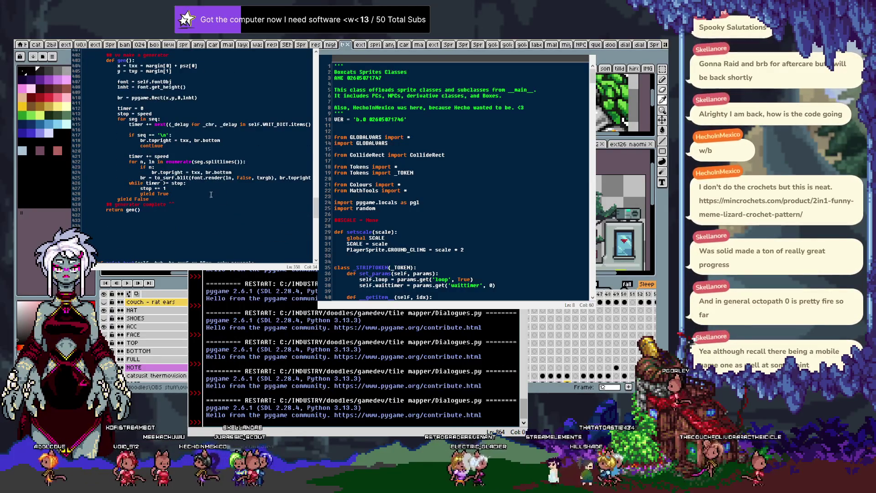
scroll(211, 189, up, 10)
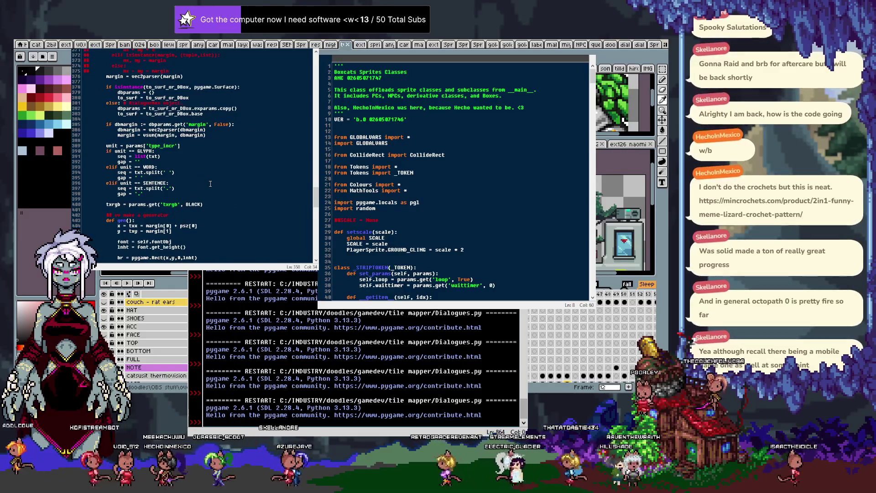
scroll(210, 183, down, 5)
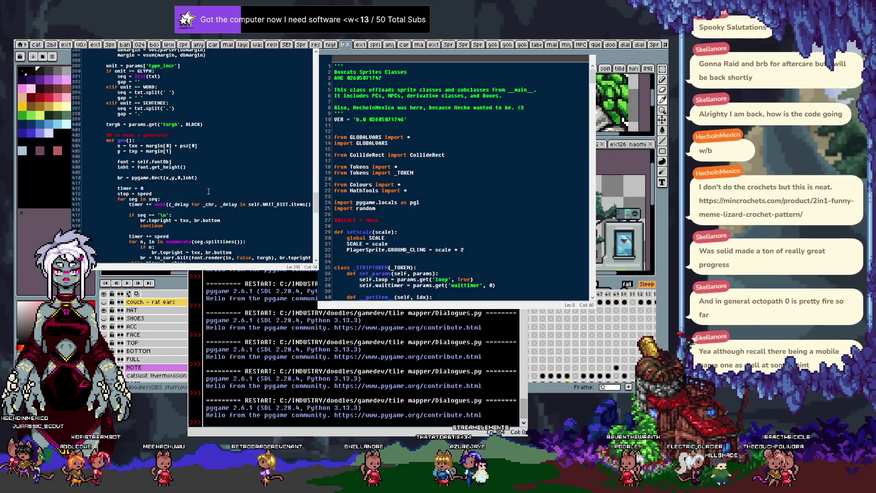
Remove '+gap' from the font.render call, add 'seg += gap' after 'timer += speed', and run.
scroll(209, 191, down, 2)
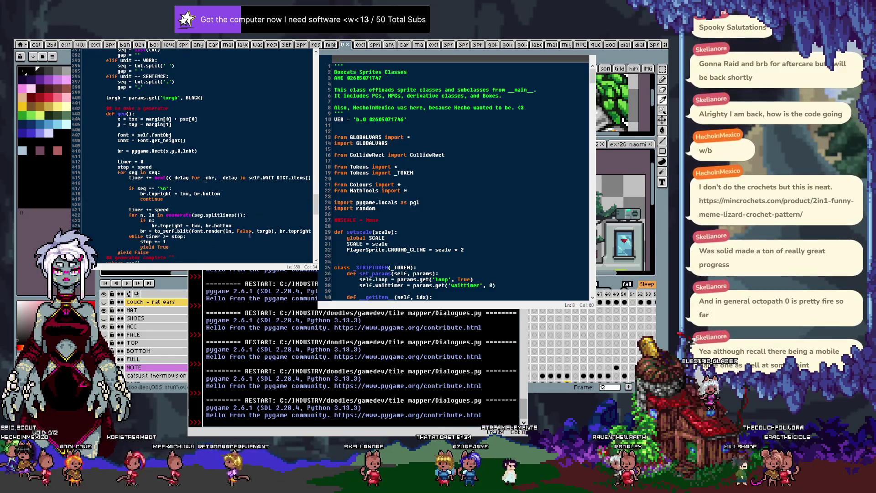
click(233, 231)
text(+gap)
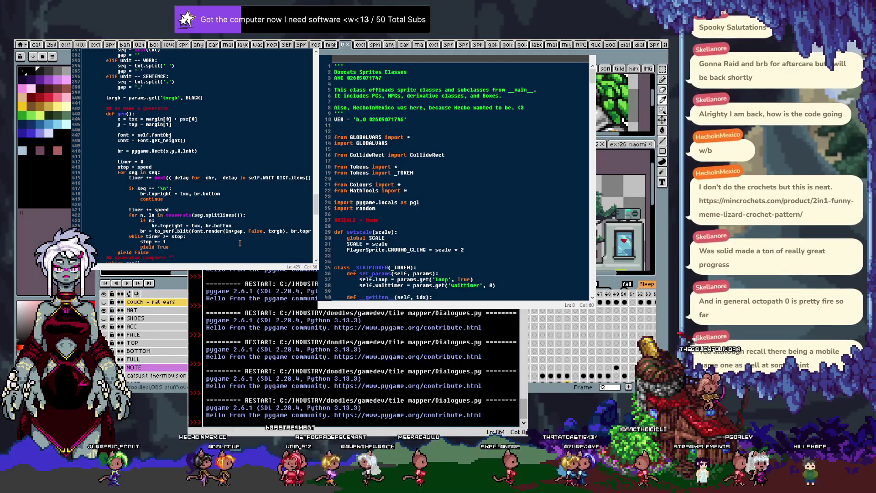
key(BackSpace)
key(BackSpace)
key(BackSpace)
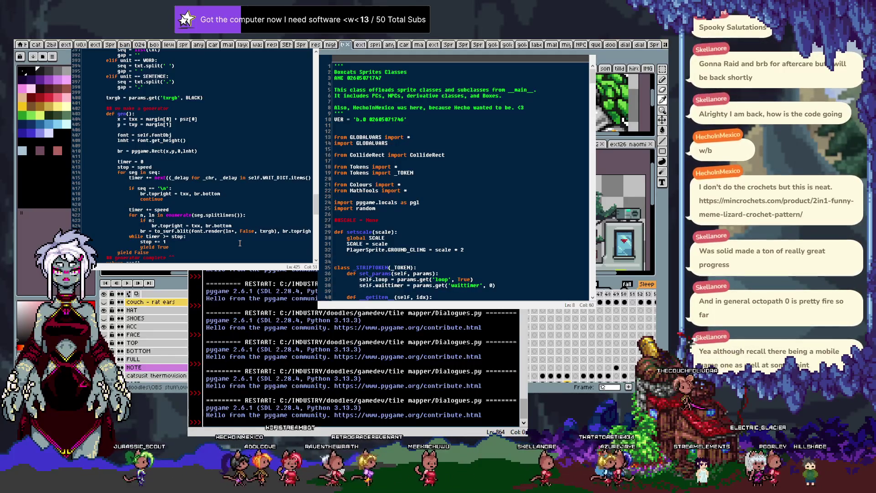
key(Up)
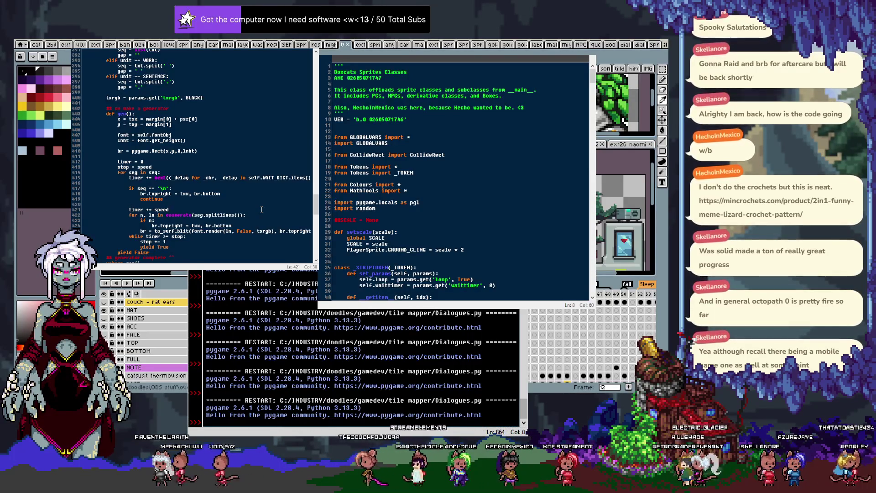
key(Return)
text(s)
text(.)
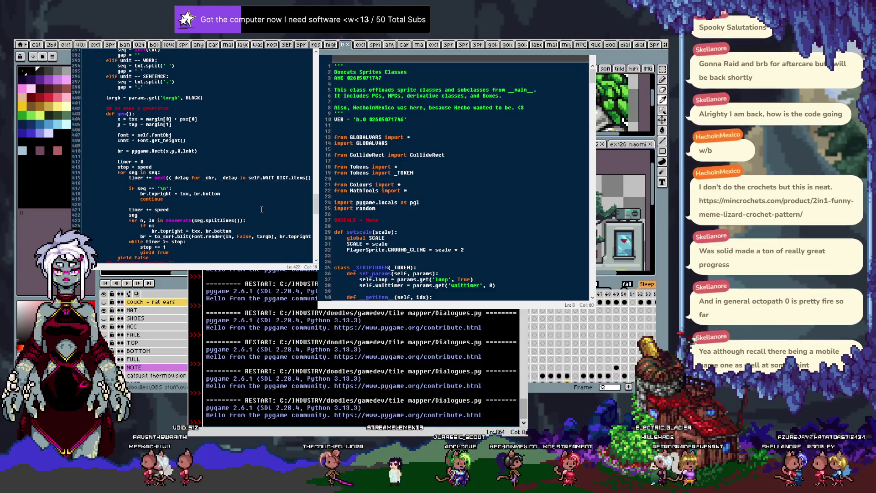
text( += gap)
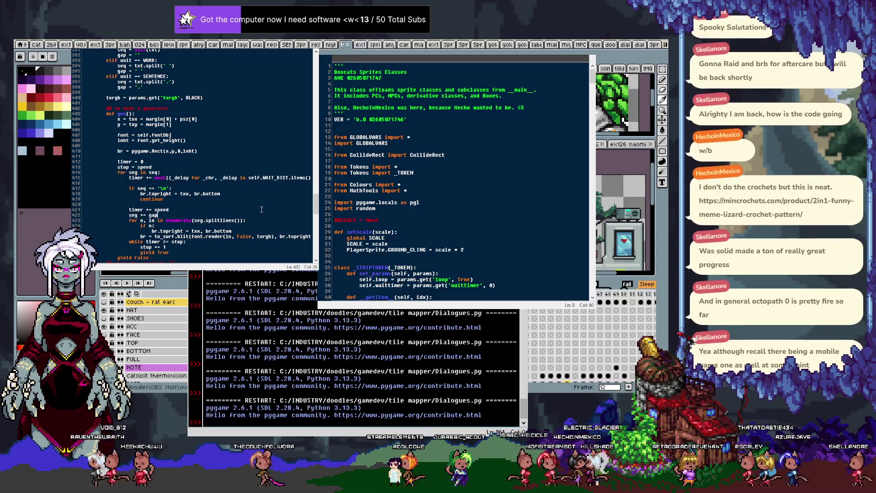
key(F5)
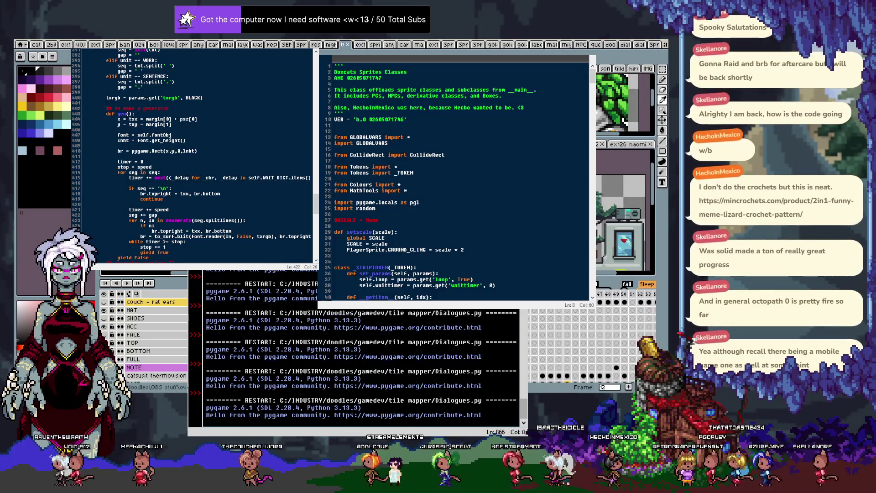
Go to the br.topright line in the 'if n:' block of the loop.
text(s is ablec)
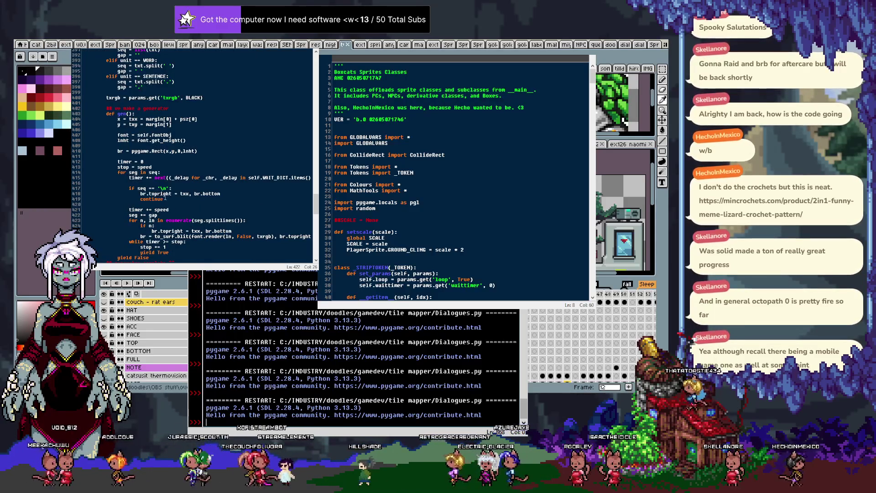
click(155, 226)
scroll(224, 140, down, 1)
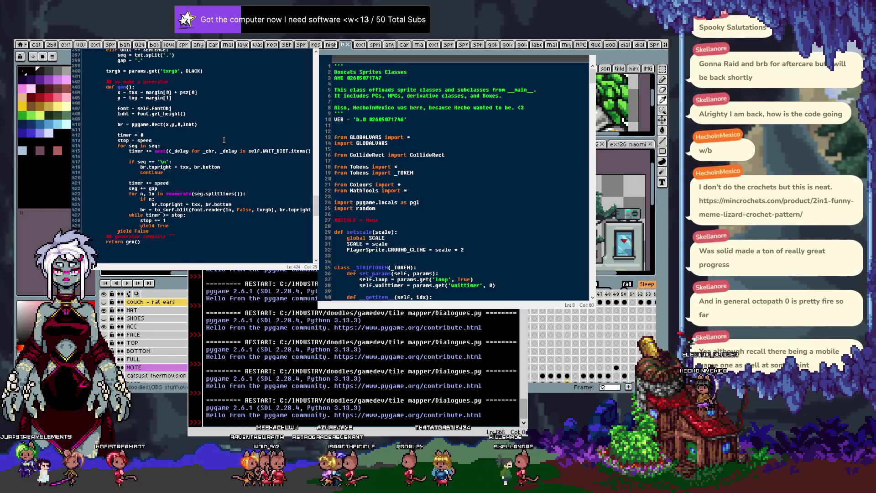
Nest br.topright under 'if n:' and make the check use seq.beginswith('\n') or seq.endswith('\n').
key(Delete)
key(Return)
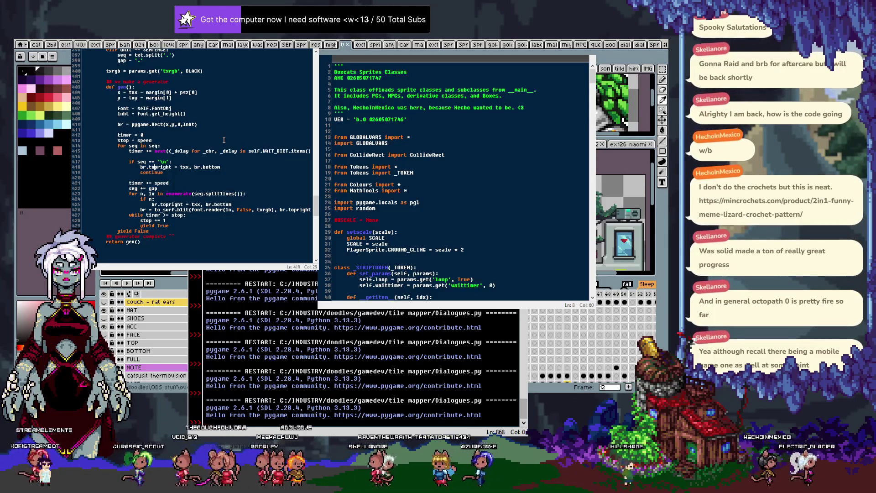
key(BackSpace)
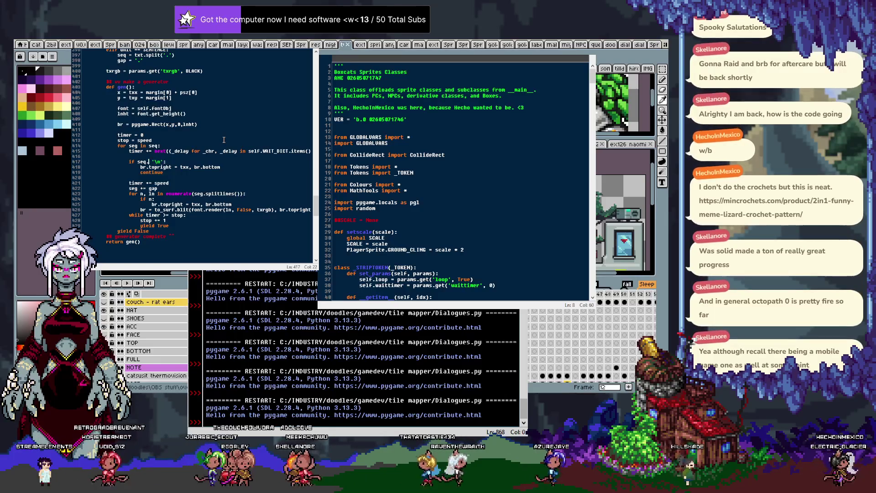
text(.bdbeginswith)
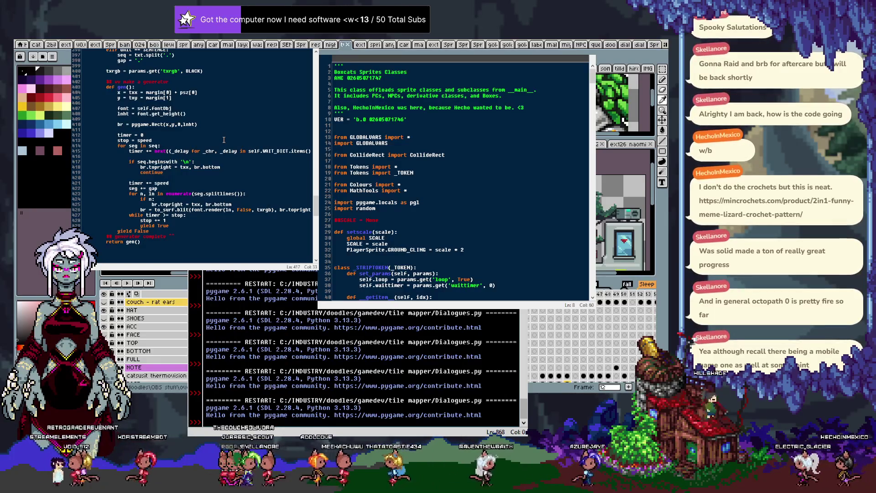
text(()
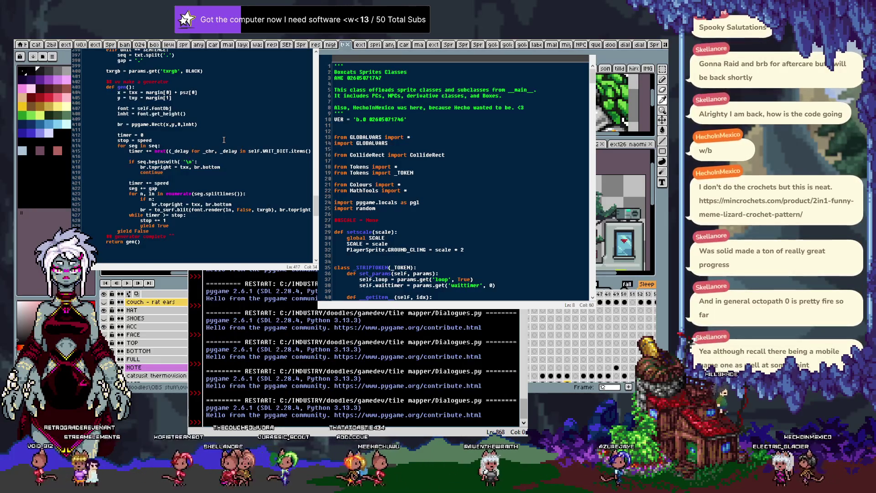
key(Right)
key(Right)
key(Right)
text())
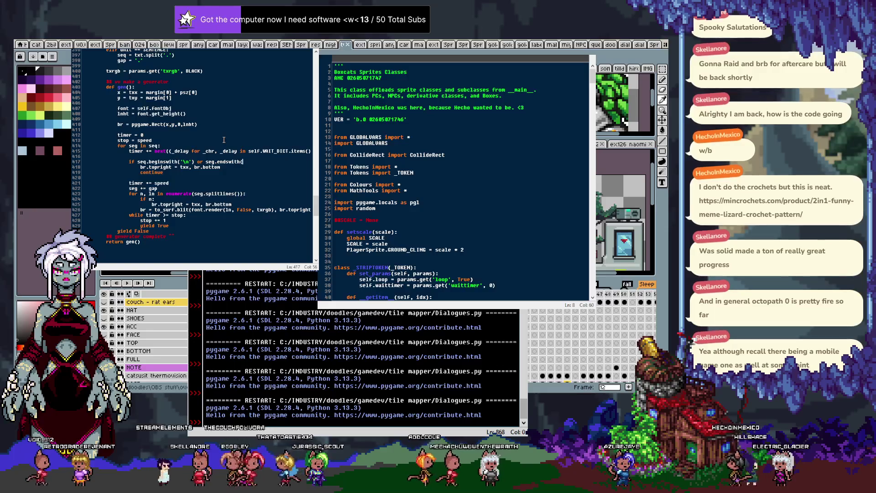
text(')
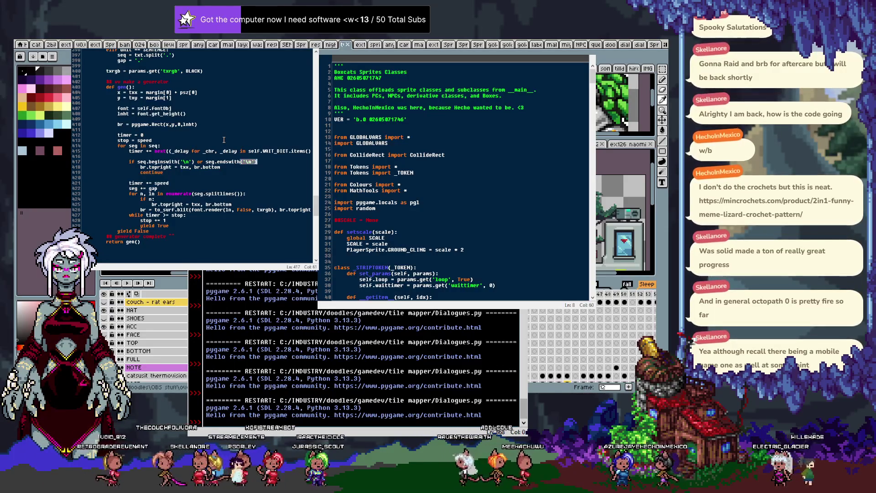
Add a print(seg, 'return') debug line below the check and run, hitting the 'list' AttributeError.
key(Return)
text(pritn)
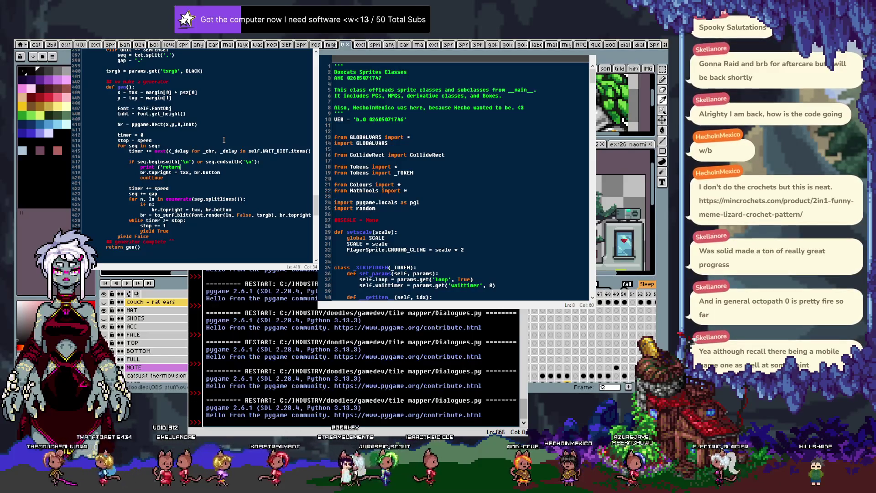
text())
key(Left)
key(Left)
key(Left)
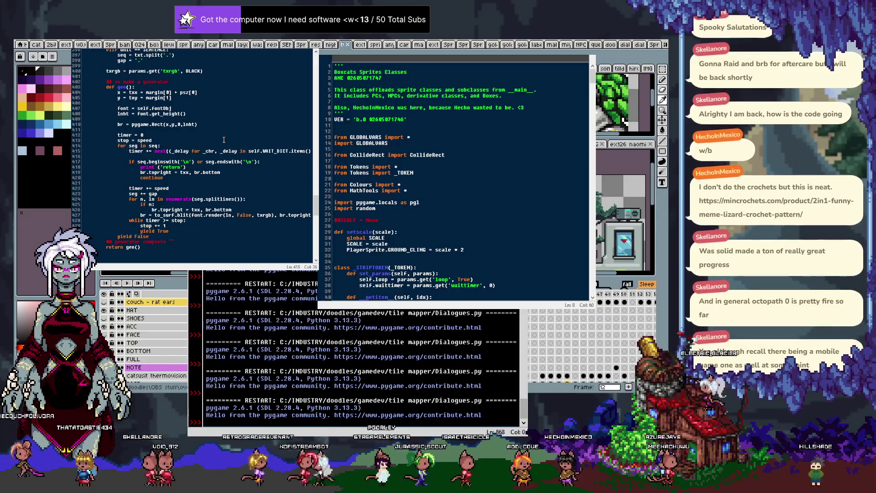
text(seg,)
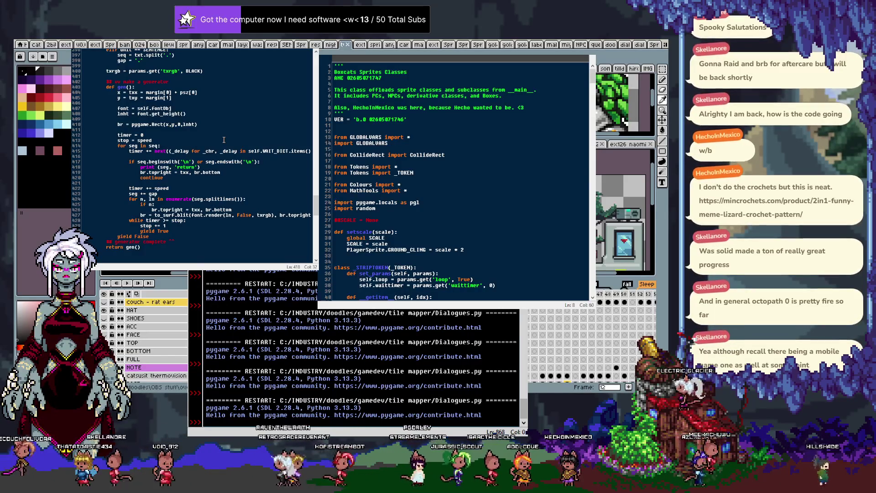
key(F5)
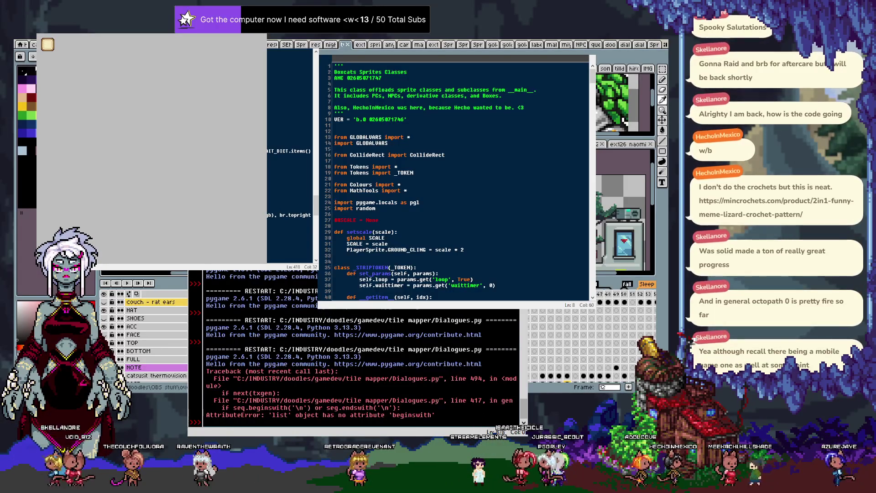
Run pygame.quit() in the shell, change seq to seg in the line 417 check, and rerun.
text(type_incr)
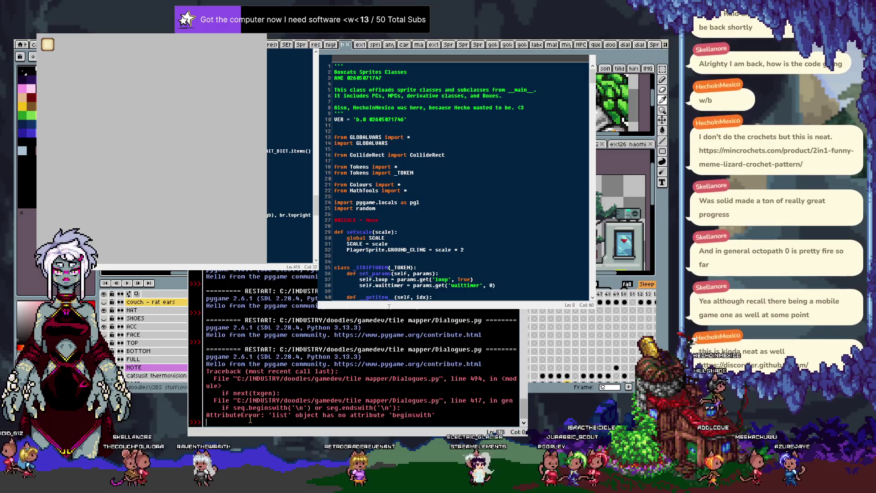
text(pygame.quit())
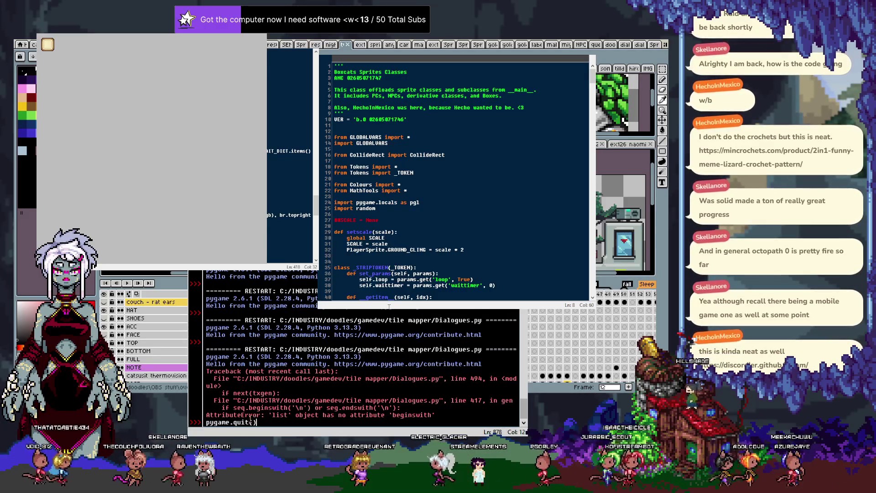
key(Return)
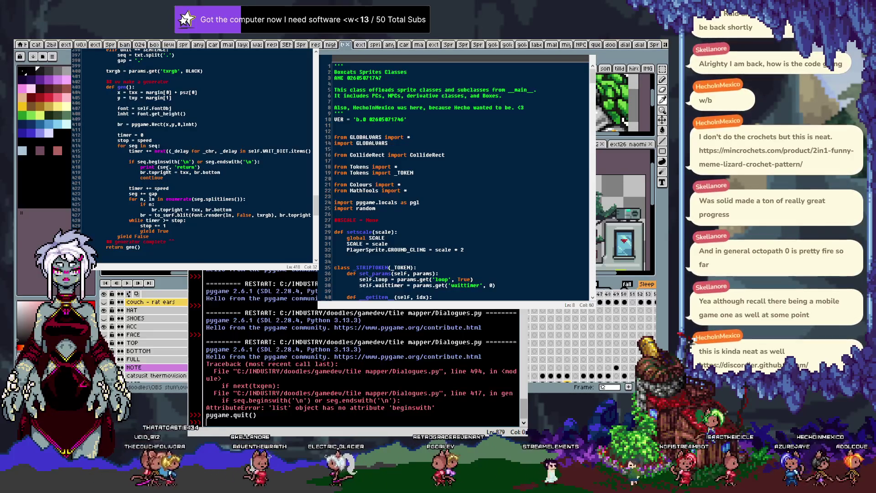
click(169, 167)
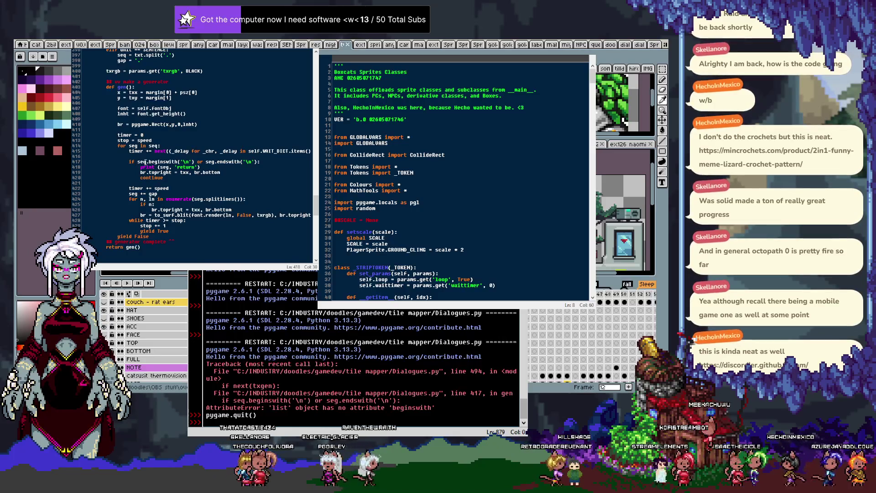
key(ctrl+Right)
key(ctrl+Right)
key(ctrl+Right)
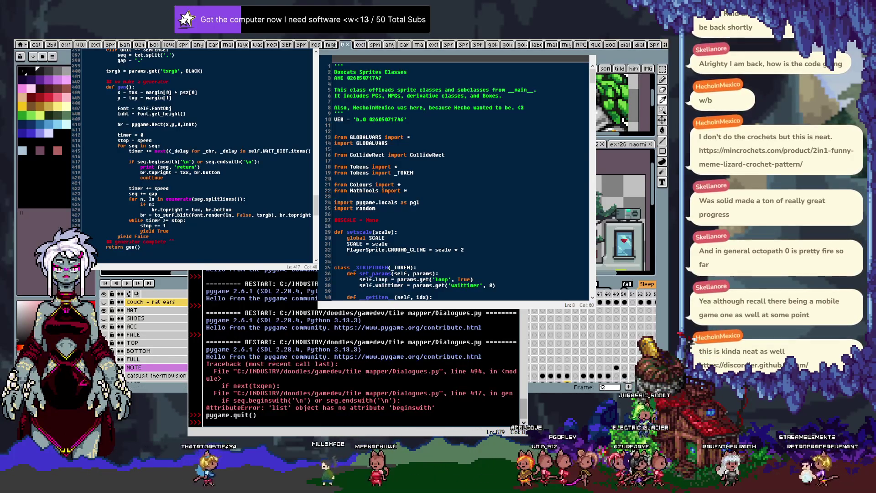
key(F5)
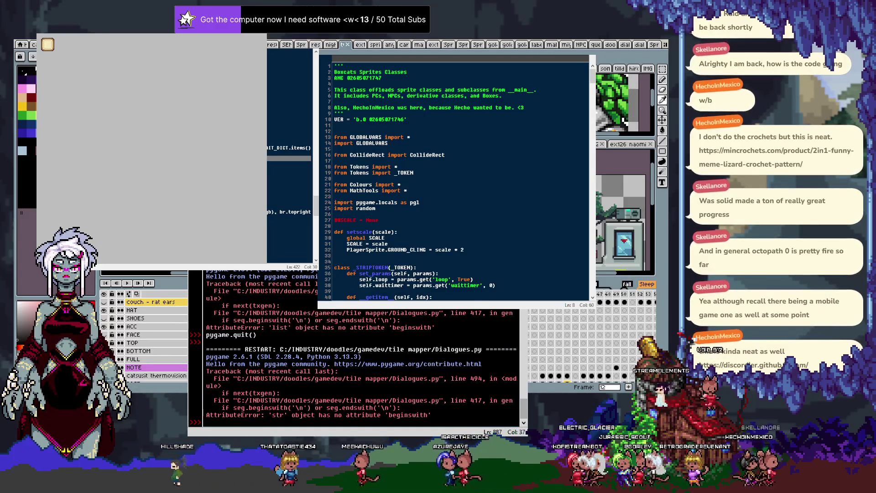
Rerun Dialogues.py, then delete the debug line print (seg, 'return') from the newline branch.
key(Up)
key(Up)
key(Up)
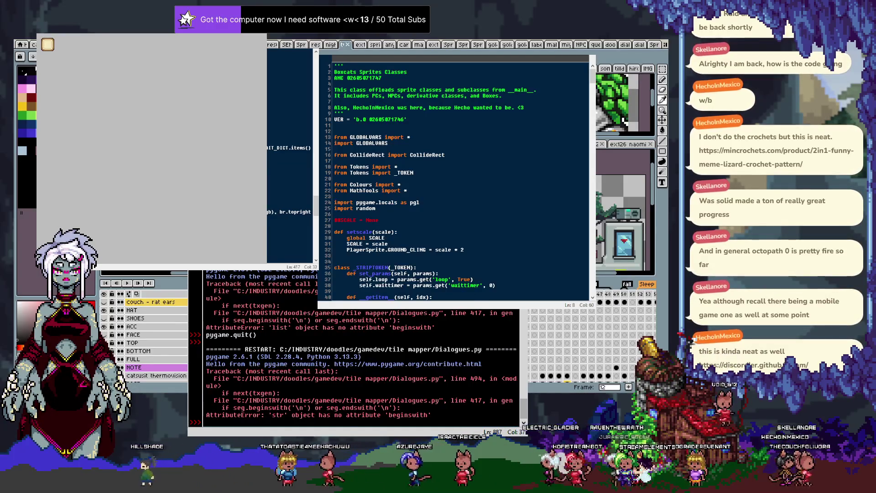
key(F5)
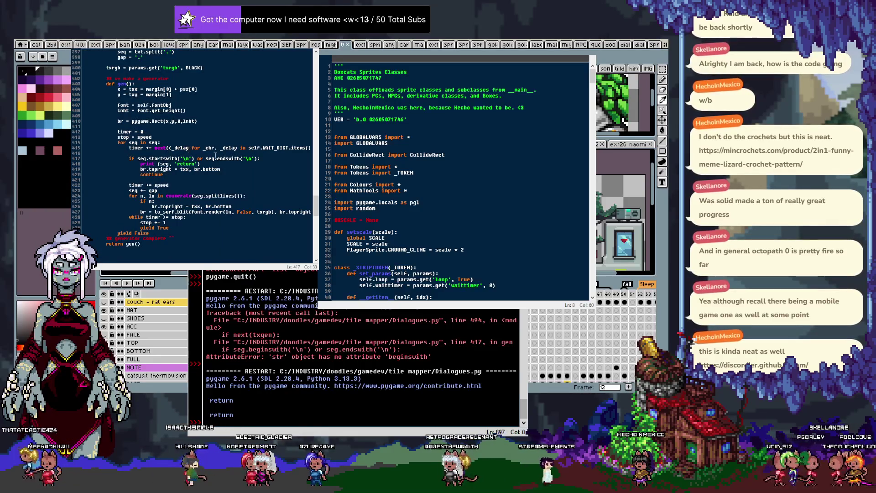
key(shift+Home)
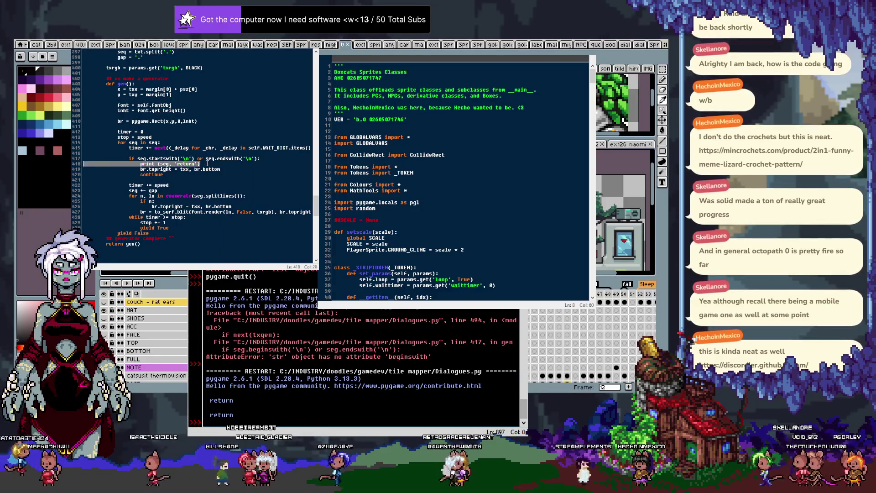
key(BackSpace)
key(BackSpace)
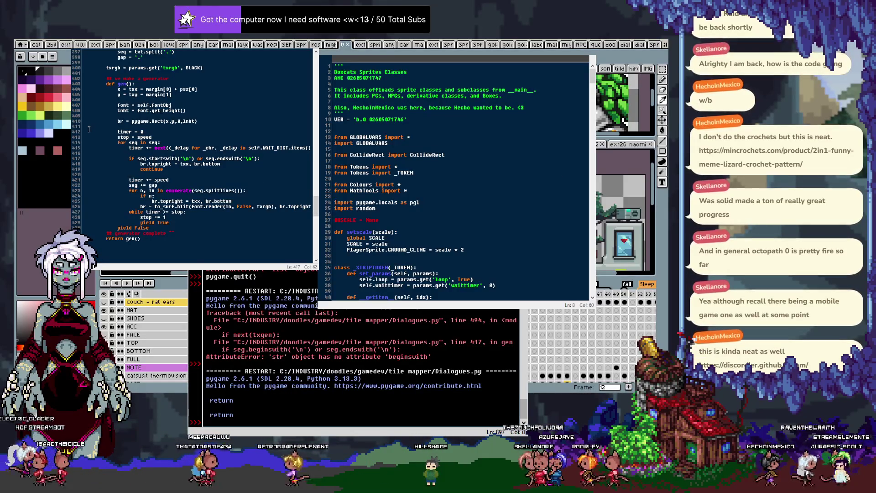
Change the line 539 test call to type_incr=SENTENCE, run it, and close the pygame window.
click(106, 129)
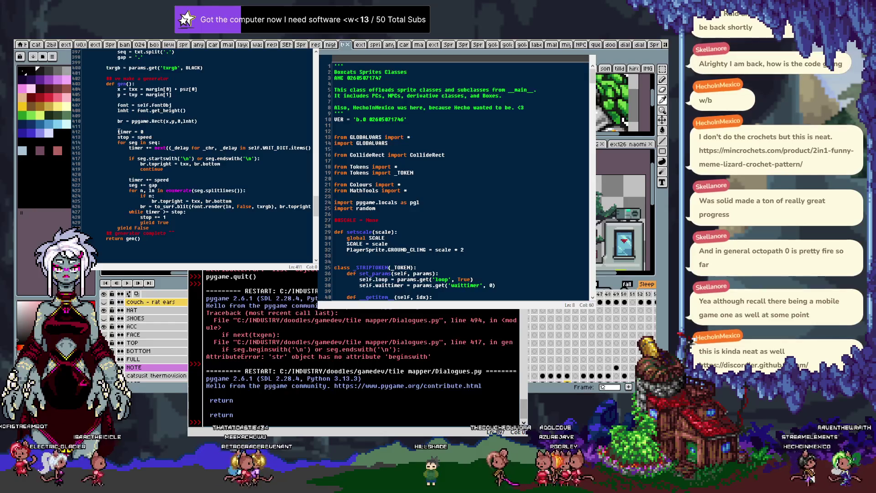
key(ctrl+g)
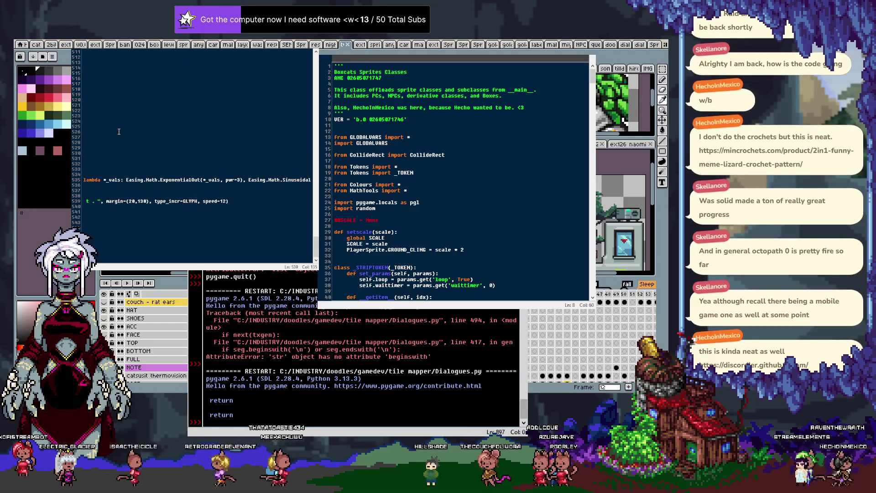
key(Left)
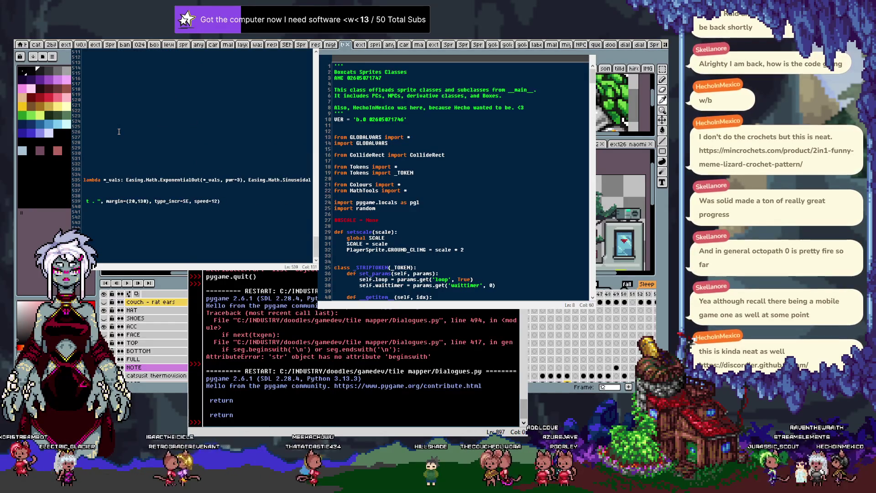
key(F5)
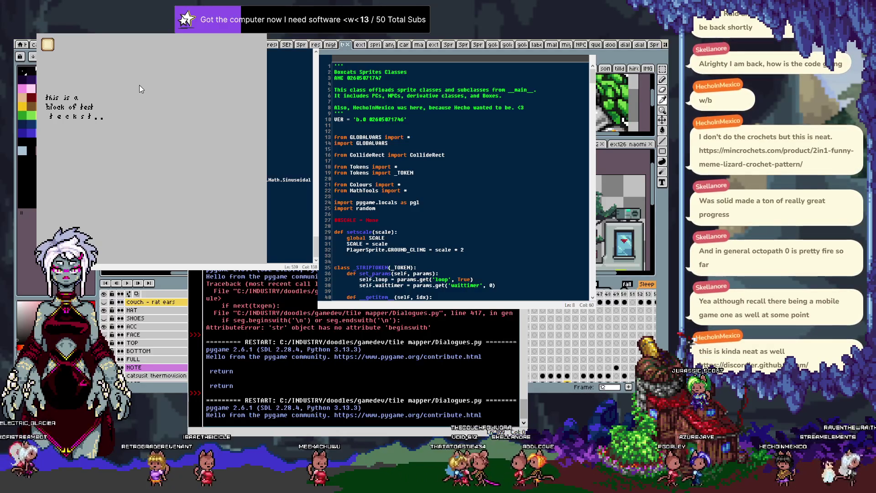
key(Return)
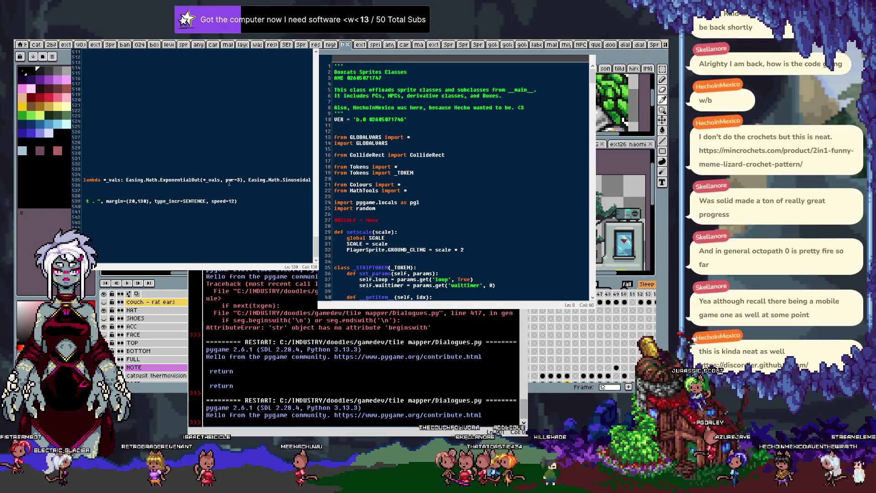
double_click(199, 201)
Replace SENTENCE with WORD on line 539 and test-run word-at-a-time printing.
text(WORD)
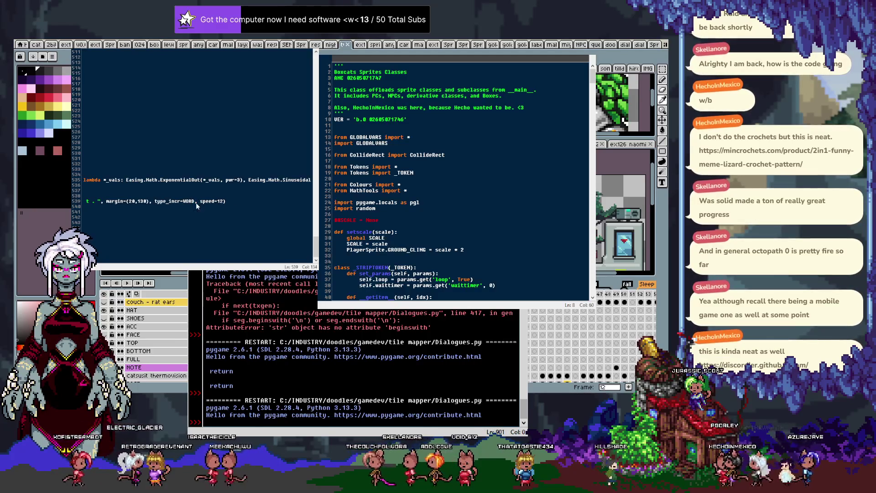
key(F5)
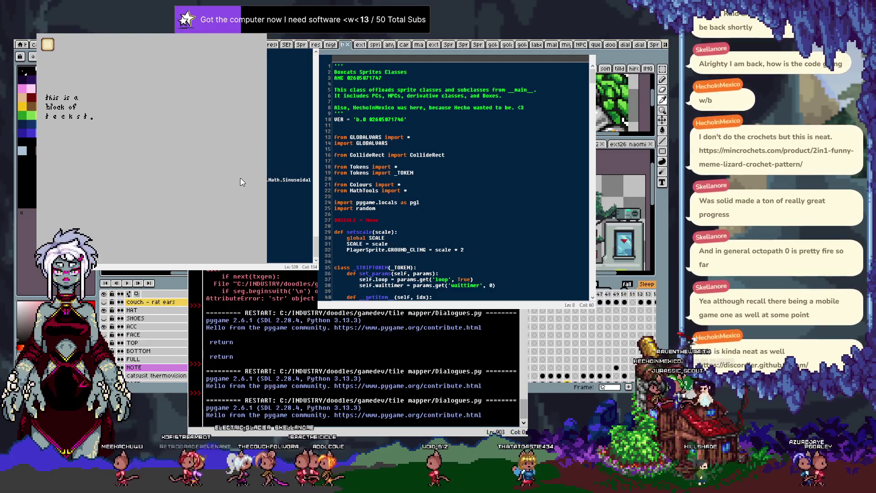
click(242, 182)
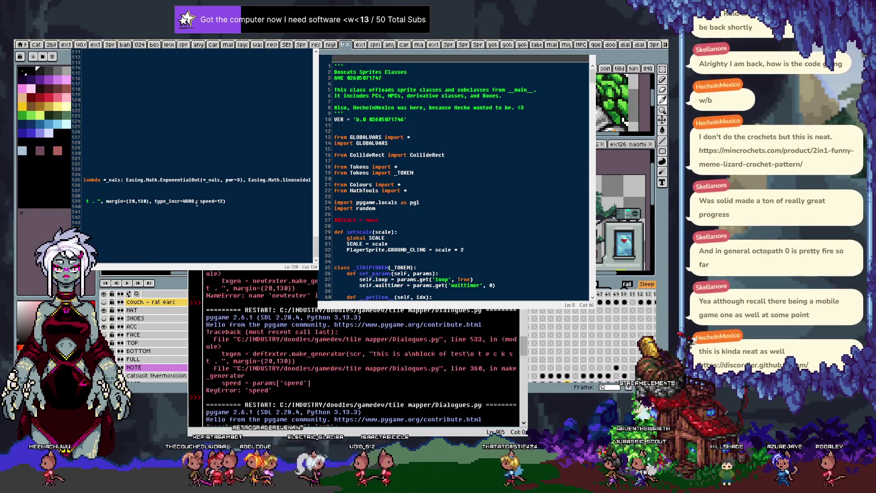
Review the arguments of the line 539 test call, finishing at the start of line 541.
drag(198, 201, 84, 213)
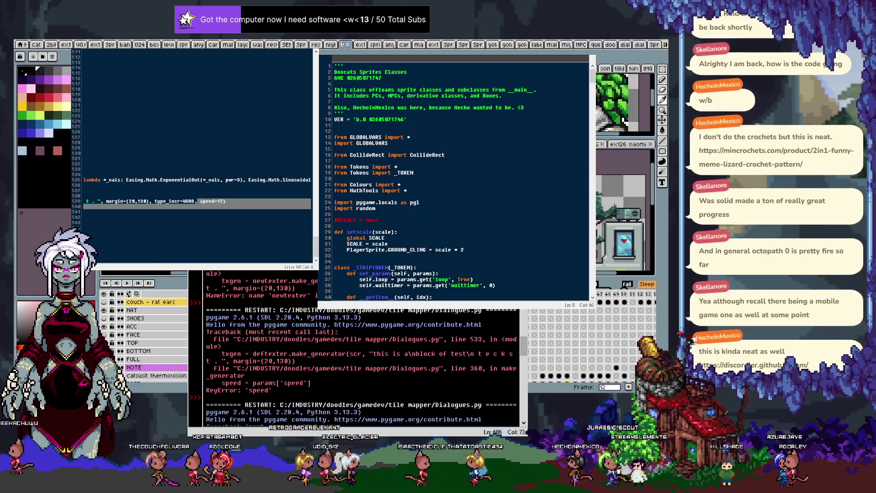
click(199, 205)
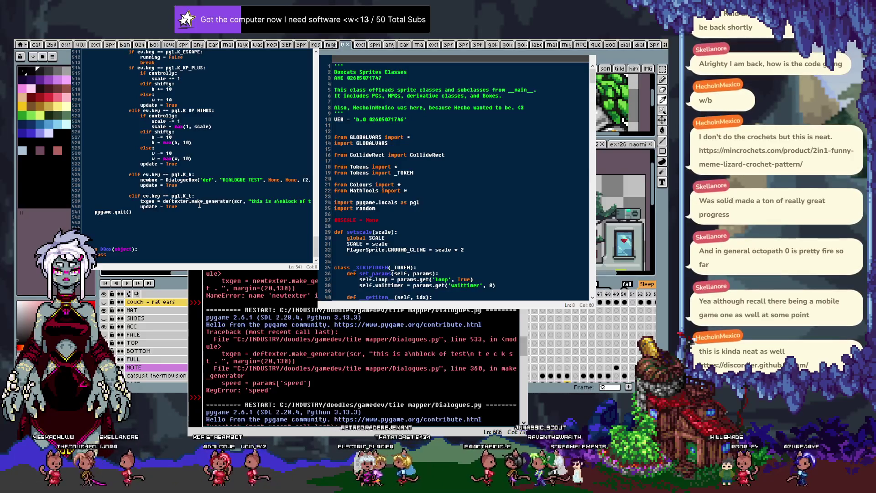
scroll(199, 204, up, 15)
scroll(199, 205, down, 15)
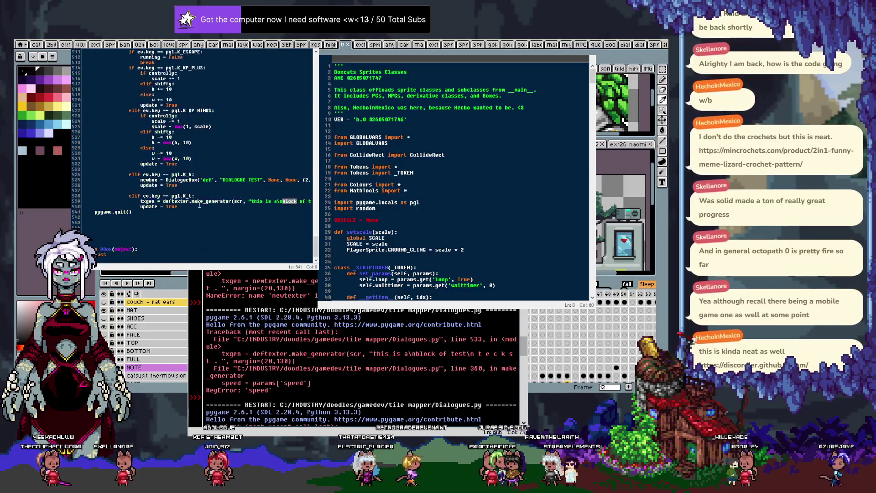
key(Up)
key(Up)
key(End)
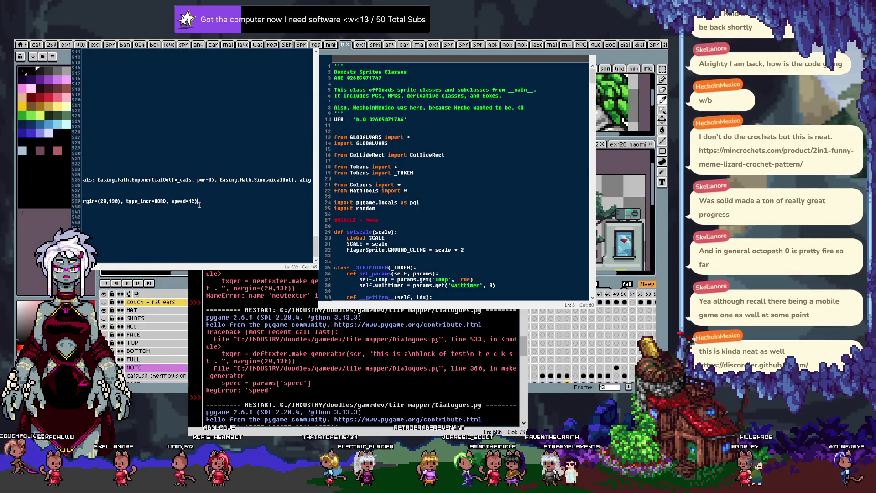
key(ctrl+Left)
key(ctrl+Left)
key(ctrl+Left)
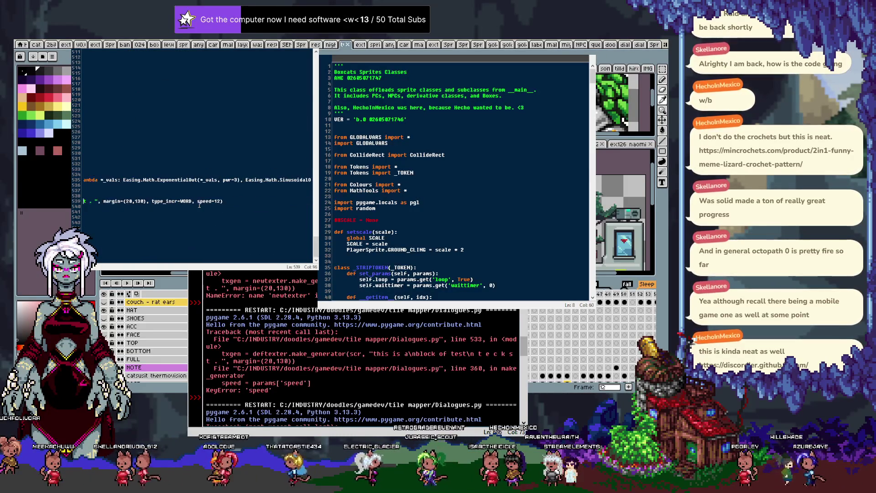
key(ctrl+Left)
key(ctrl+Left)
key(ctrl+Left)
key(ctrl+Left)
key(ctrl+Left)
key(ctrl+Left)
key(ctrl+Left)
key(ctrl+Left)
key(ctrl+Left)
key(ctrl+Left)
key(ctrl+Left)
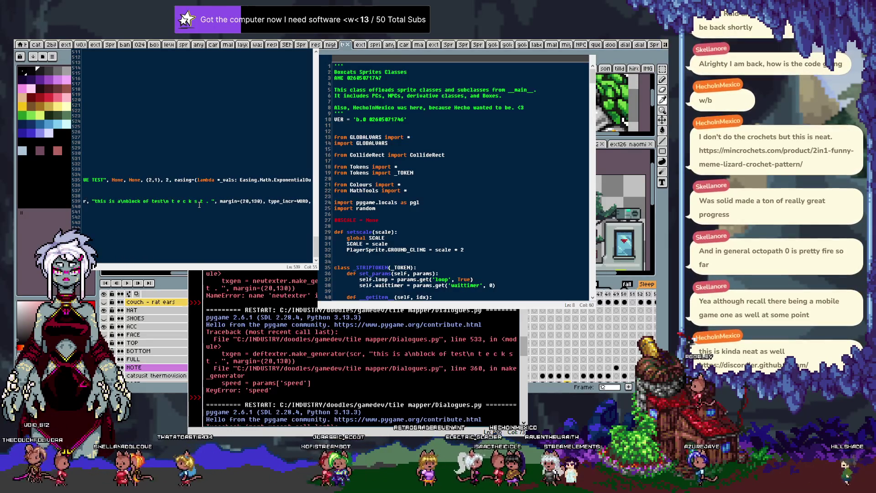
key(ctrl+Right)
key(ctrl+Right)
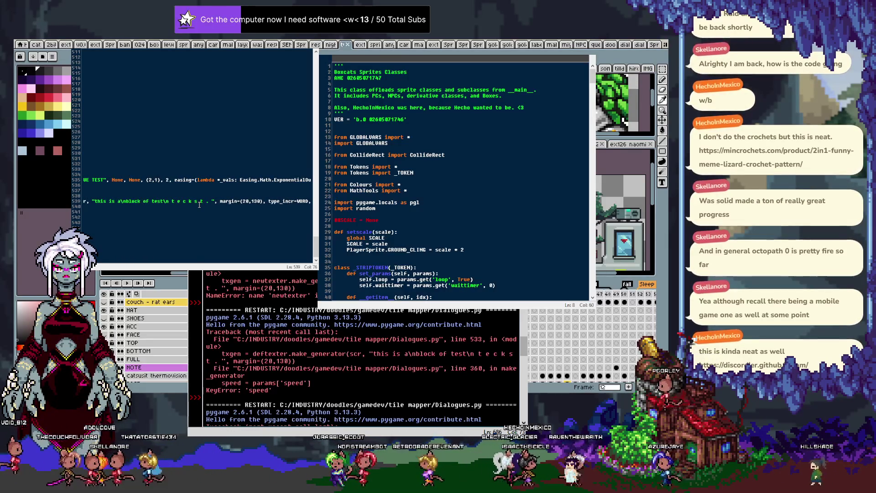
key(ctrl+Right)
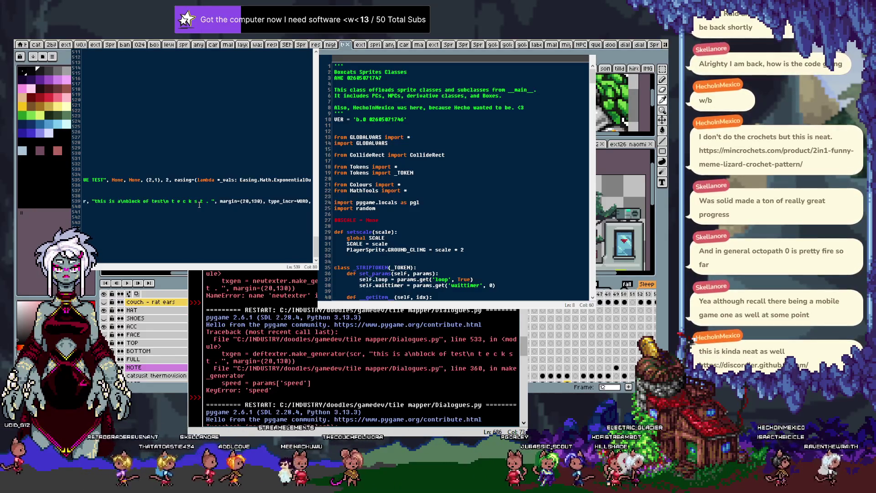
key(Down)
key(Down)
key(Home)
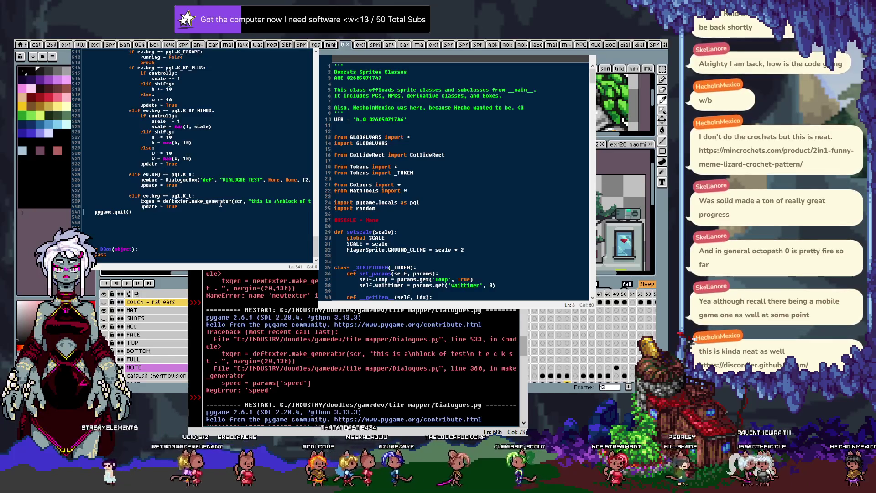
Scroll up to the generator loop and place the cursor after its next(generator) call.
scroll(219, 194, up, 5)
scroll(201, 185, up, 5)
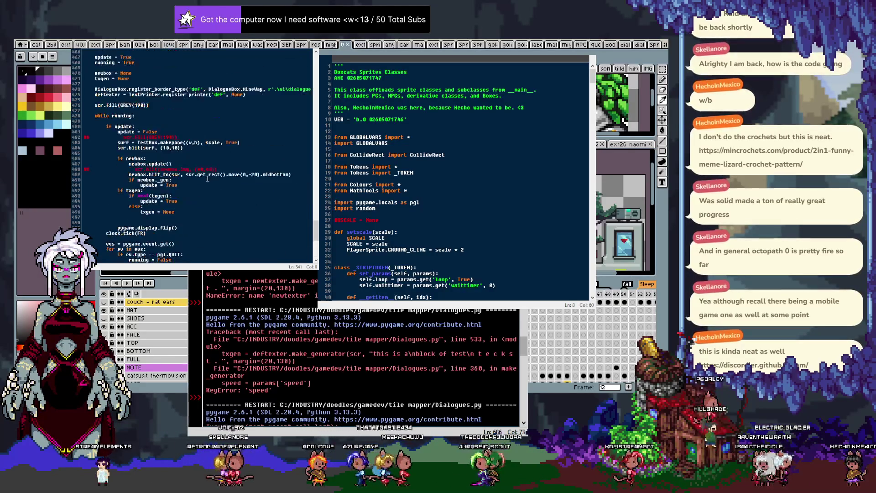
scroll(182, 178, up, 5)
scroll(181, 178, up, 5)
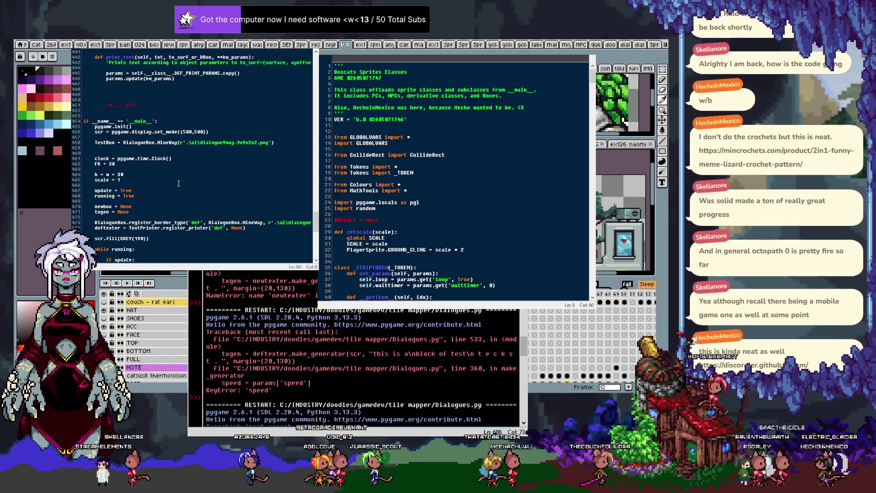
scroll(181, 186, up, 2)
scroll(180, 186, up, 4)
scroll(187, 188, up, 7)
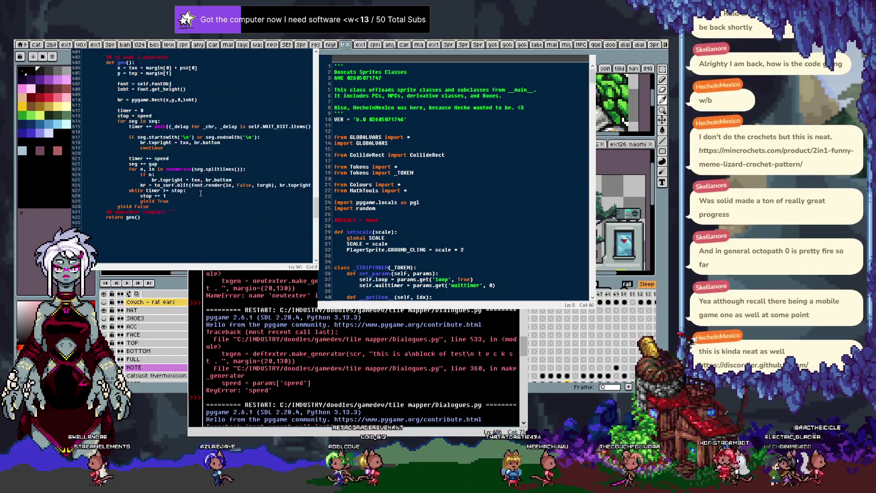
scroll(191, 188, up, 9)
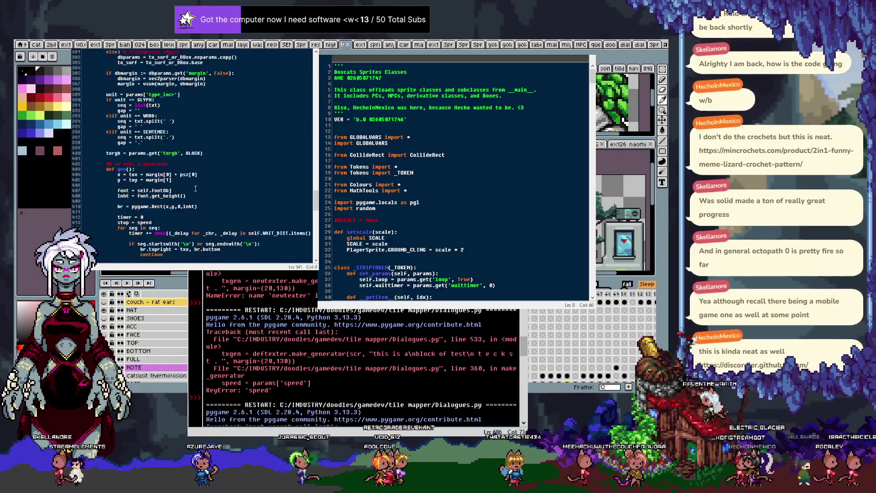
scroll(194, 186, up, 5)
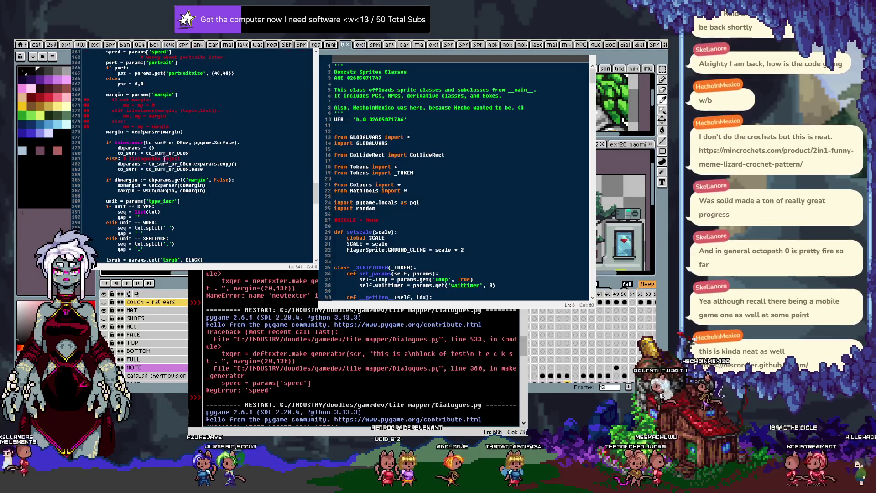
scroll(159, 159, up, 5)
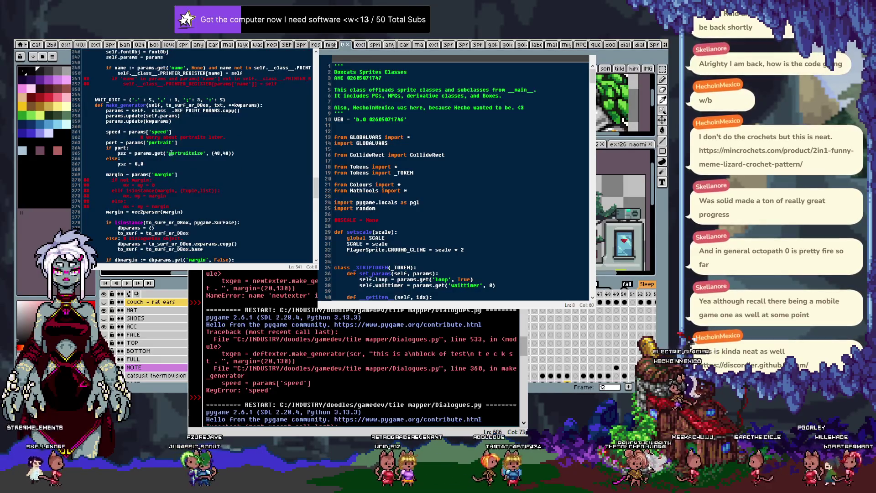
scroll(215, 165, down, 8)
scroll(202, 167, down, 9)
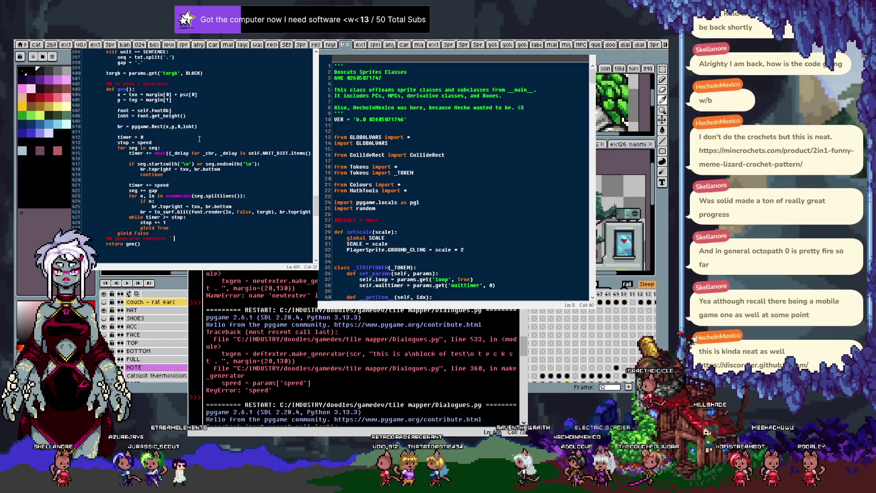
scroll(210, 130, up, 7)
scroll(211, 129, up, 7)
scroll(210, 128, up, 7)
scroll(210, 128, up, 7)
scroll(209, 129, up, 7)
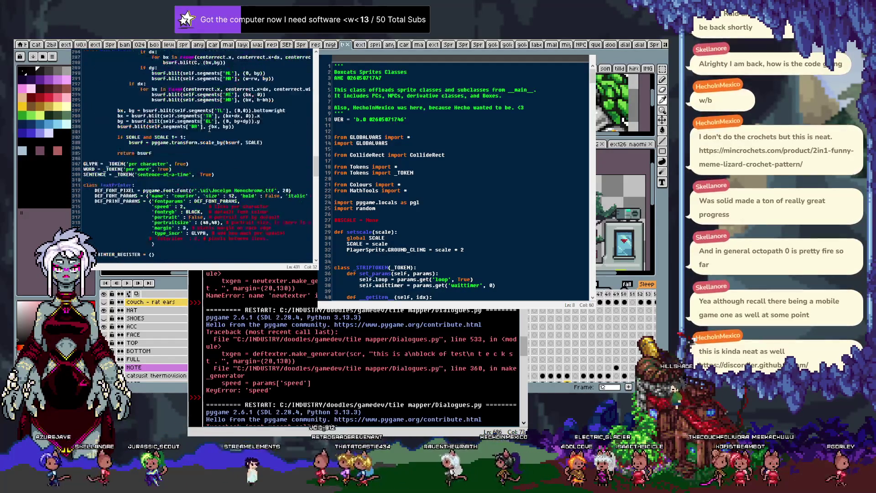
scroll(209, 129, up, 6)
scroll(210, 129, up, 8)
scroll(208, 129, up, 8)
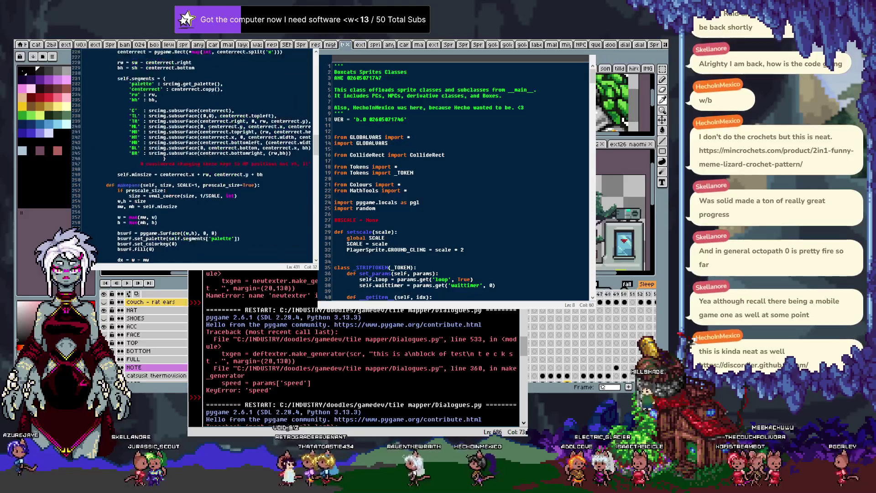
scroll(205, 129, up, 7)
scroll(205, 129, up, 7)
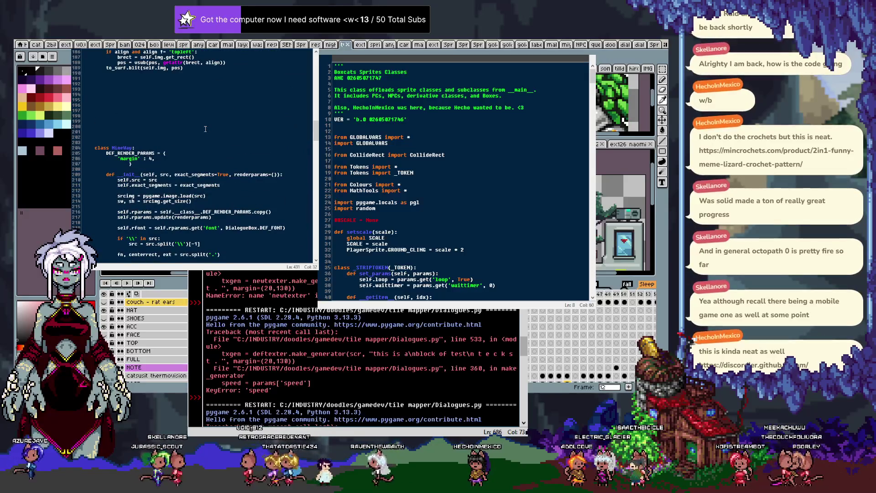
scroll(206, 129, up, 7)
scroll(205, 129, up, 6)
scroll(205, 129, up, 3)
scroll(205, 129, up, 5)
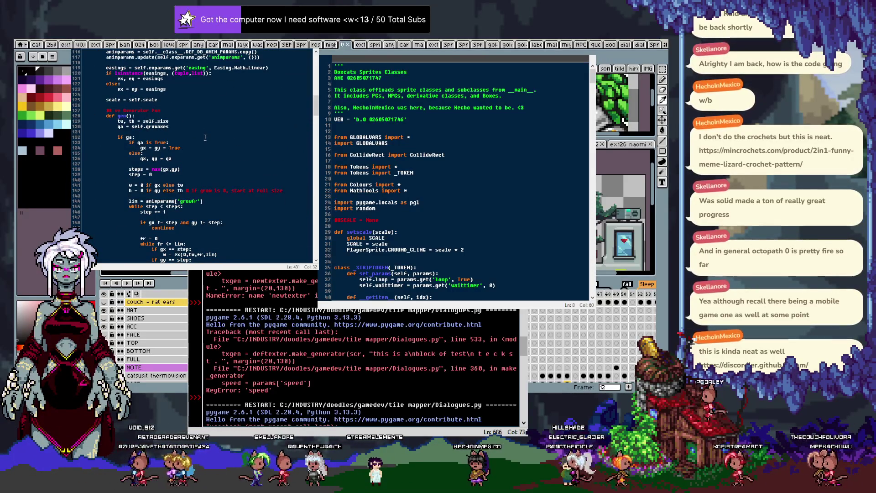
scroll(205, 138, down, 5)
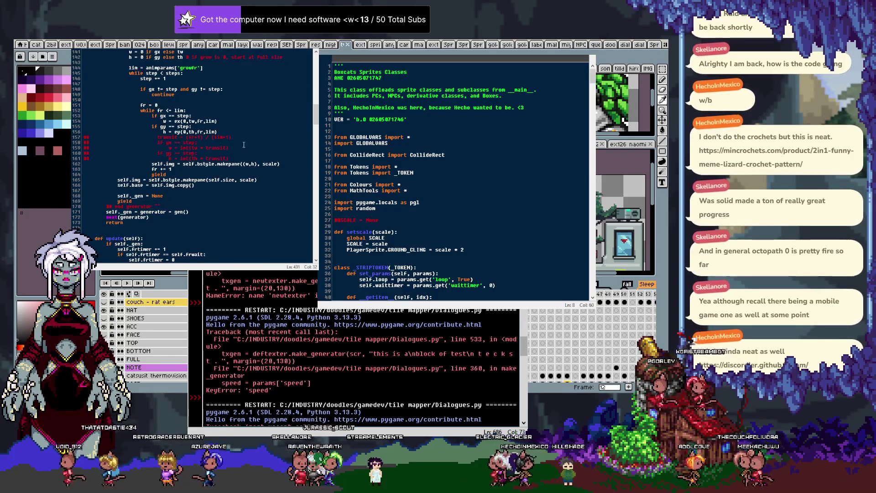
click(210, 217)
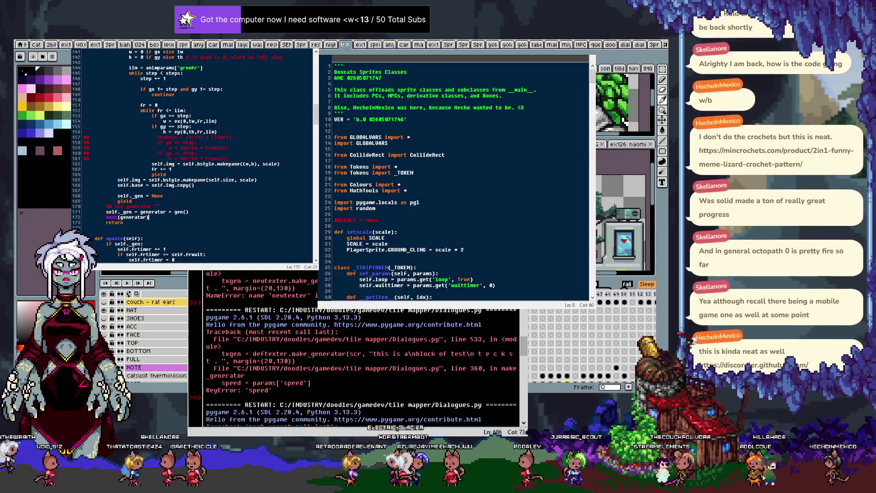
Switch from IDLE to Aseprite, showing the cat character sprite sheet.
key(alt+Tab)
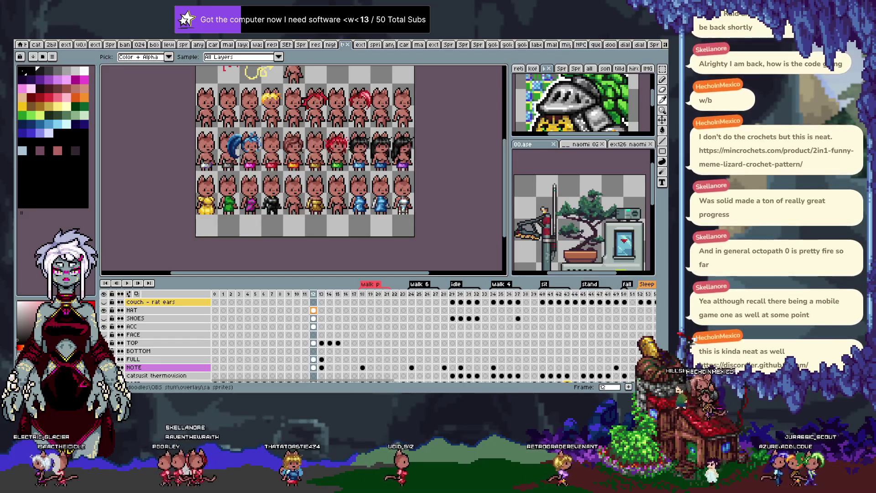
Hide the timeline and cycle through the open sprites to the yellow-jacket girl artwork.
key(Tab)
key(h)
drag(383, 68, 411, 129)
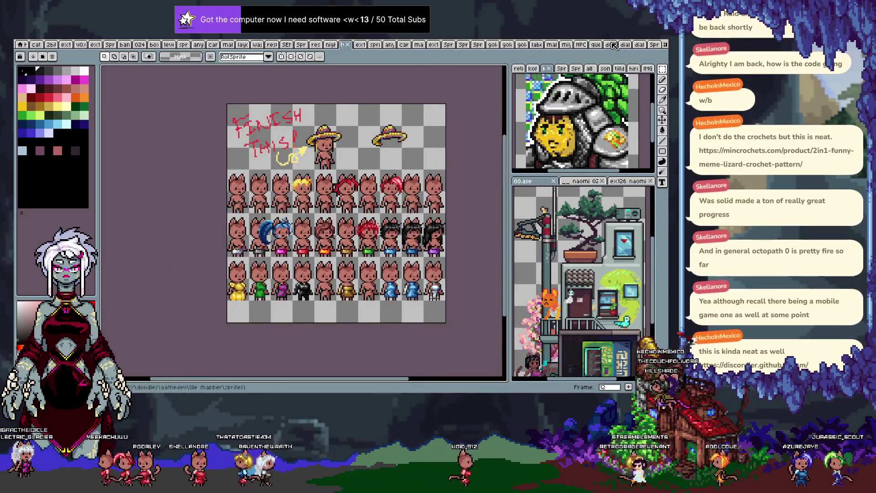
key(ctrl+Tab)
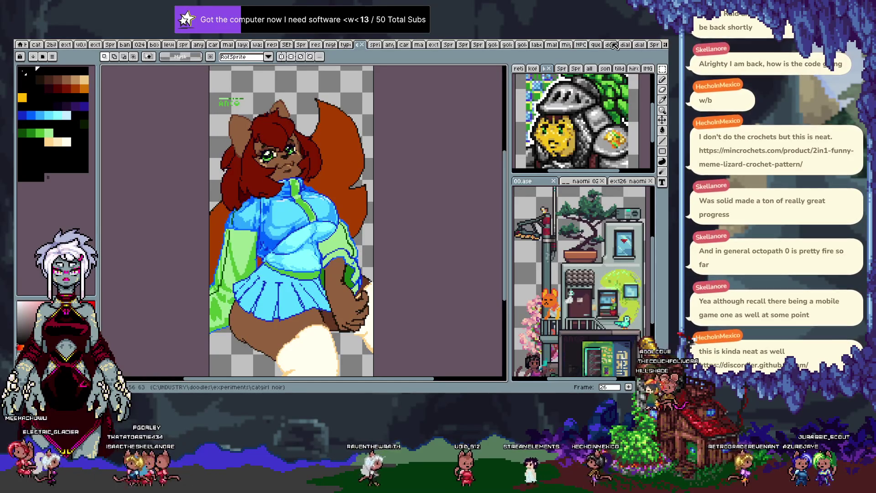
key(ctrl+Tab)
key(ctrl+Tab)
key(ctrl+Tab)
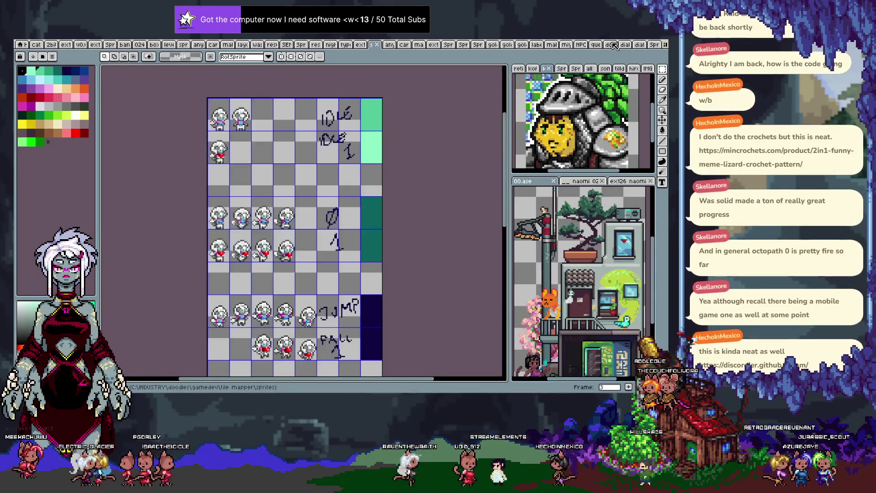
key(ctrl+Tab)
key(ctrl+Tab)
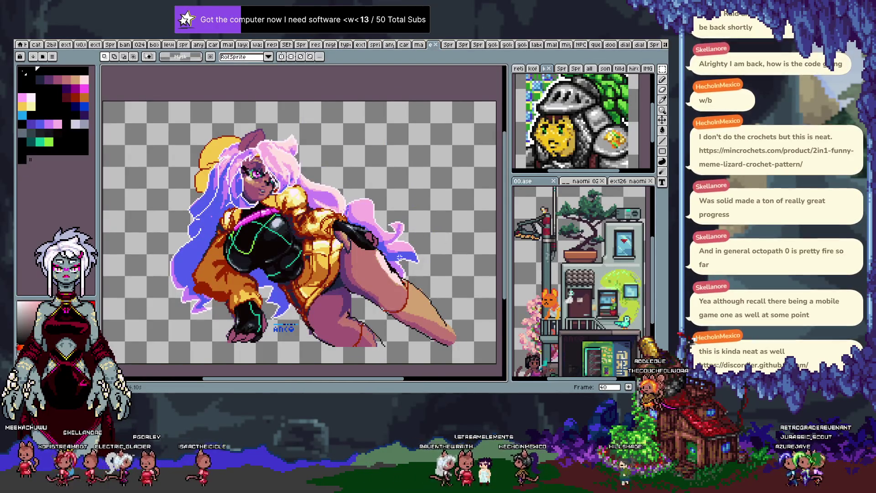
Zoom in on the girl's jacket and eyedrop a dark red from the artwork.
drag(311, 193, 331, 155)
scroll(344, 223, up, 1)
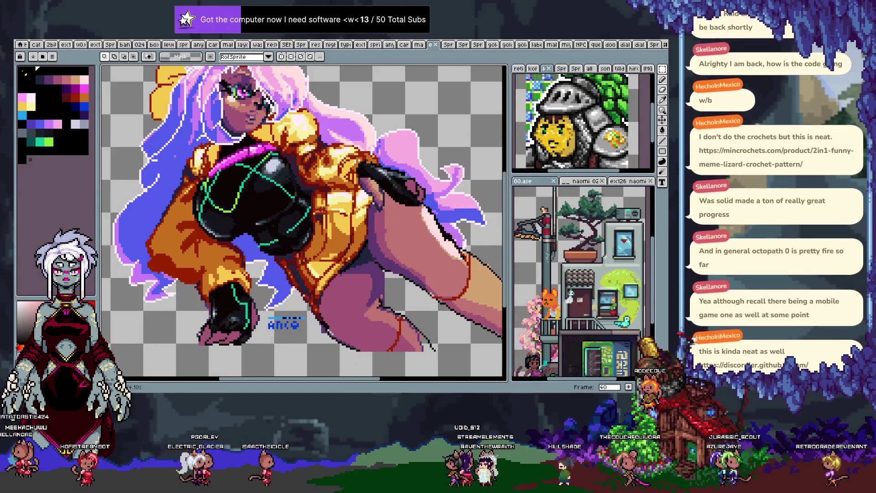
scroll(272, 224, up, 1)
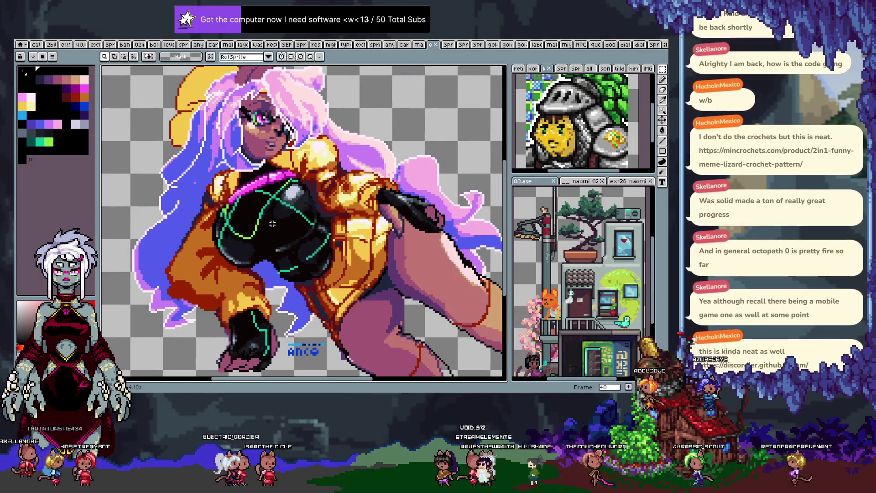
drag(273, 223, 304, 206)
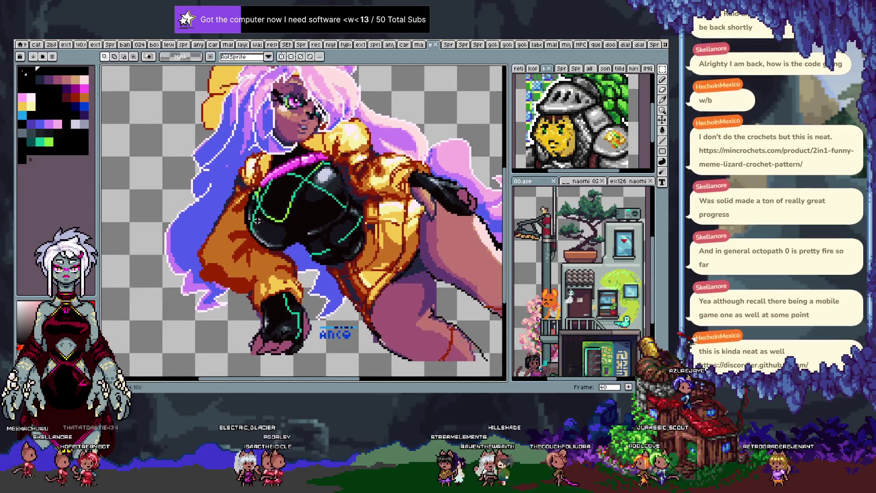
key(i)
click(368, 164)
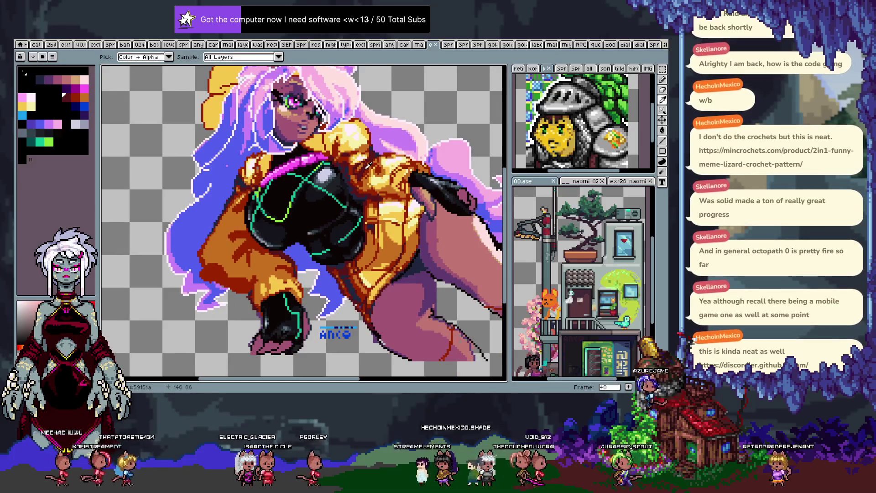
Undo a pencil stroke, check Layer 1's contents, and bucket-fill a patch of the left sleeve.
key(b)
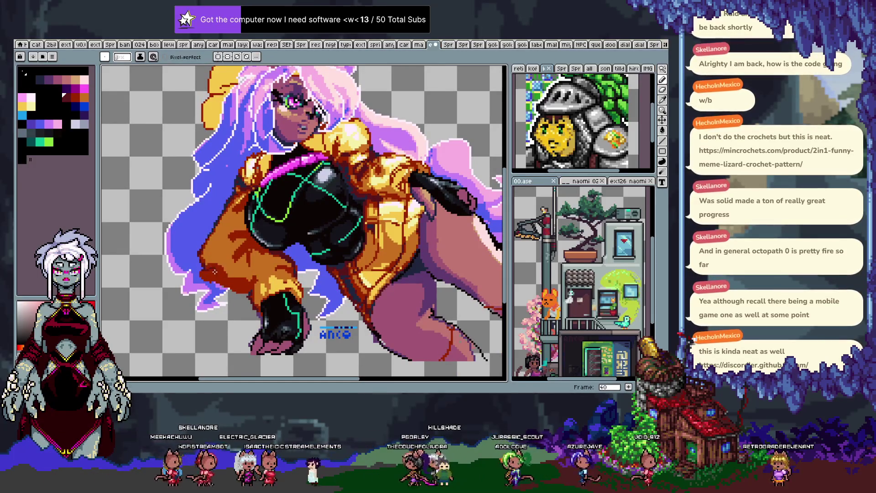
key(ctrl+z)
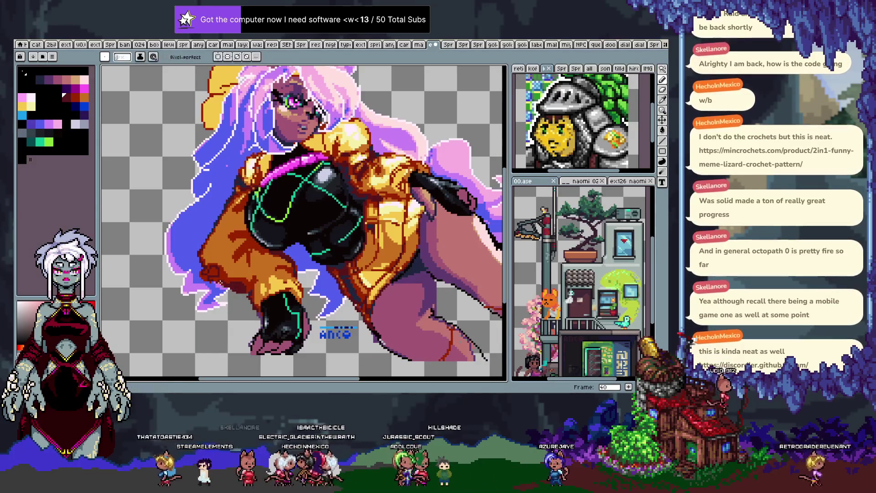
key(Tab)
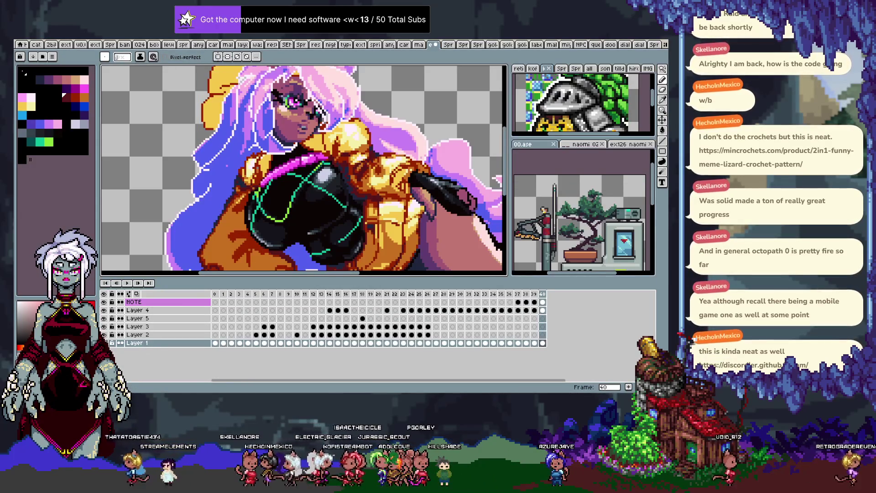
click(105, 342)
click(104, 343)
key(Tab)
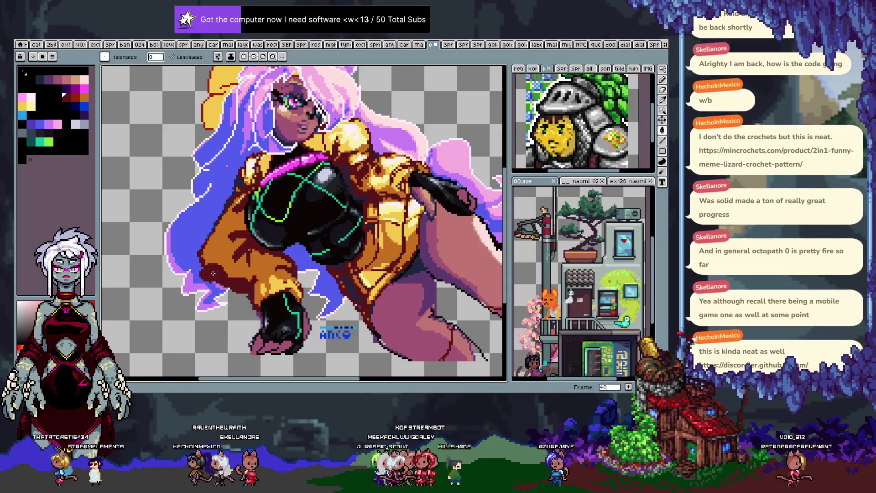
key(g)
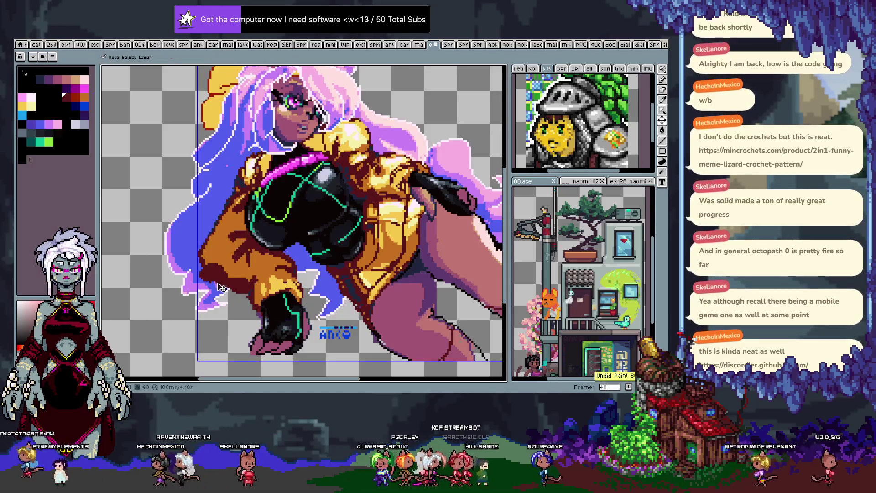
click(218, 277)
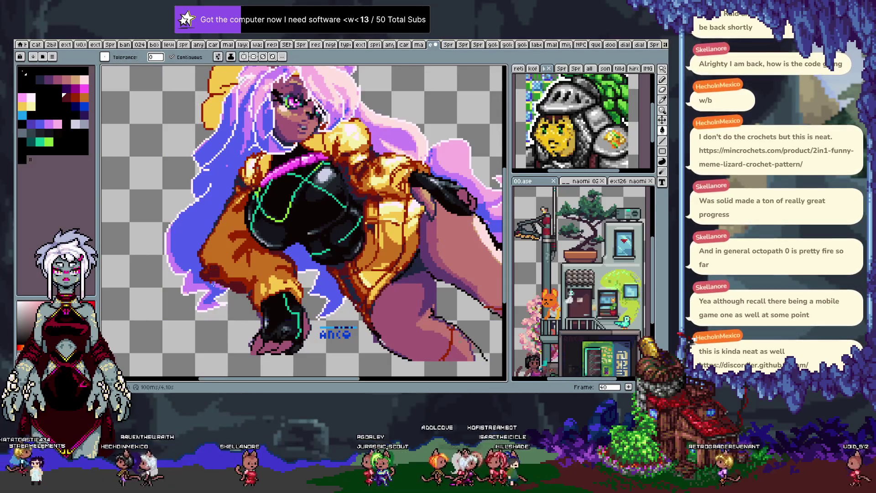
key(b)
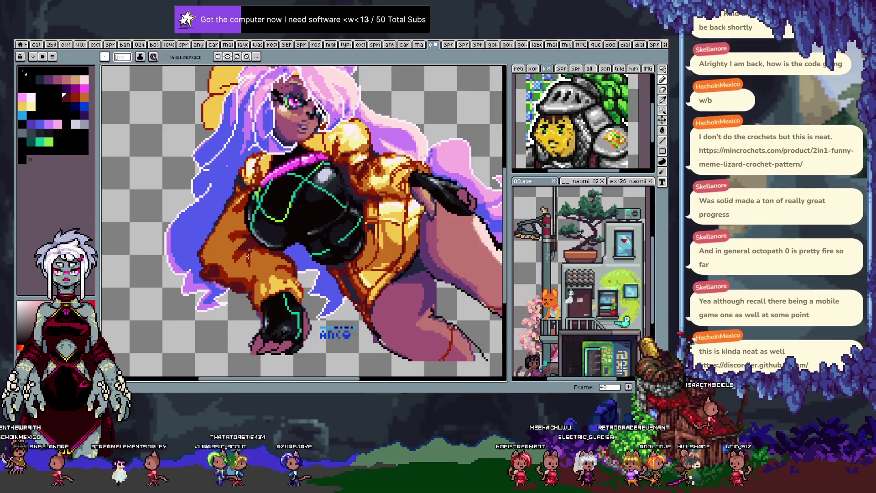
Sample a colour from the jacket and keep pencilling its shadows.
scroll(299, 261, right, 3)
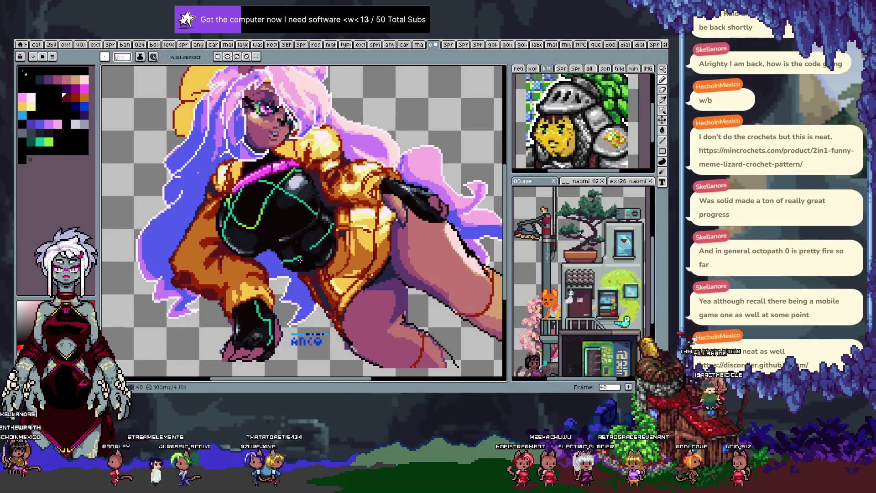
key(alt)
alt+click(368, 265)
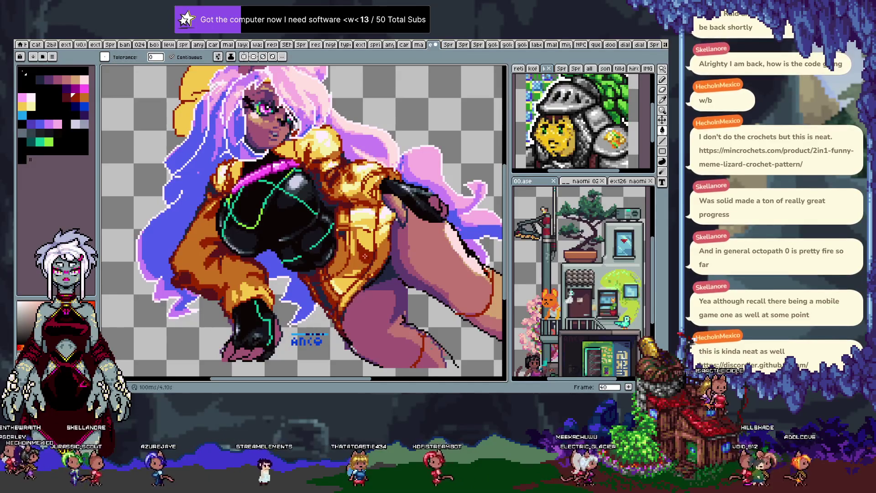
key(v)
key(b)
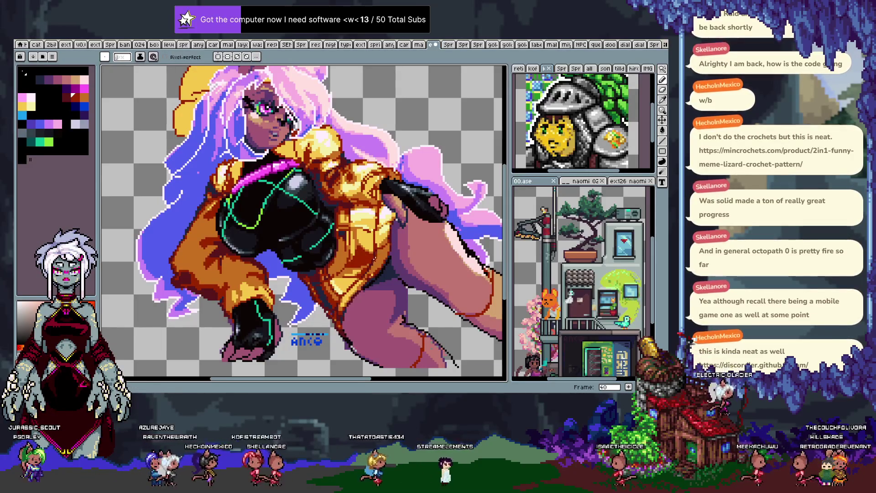
key(w)
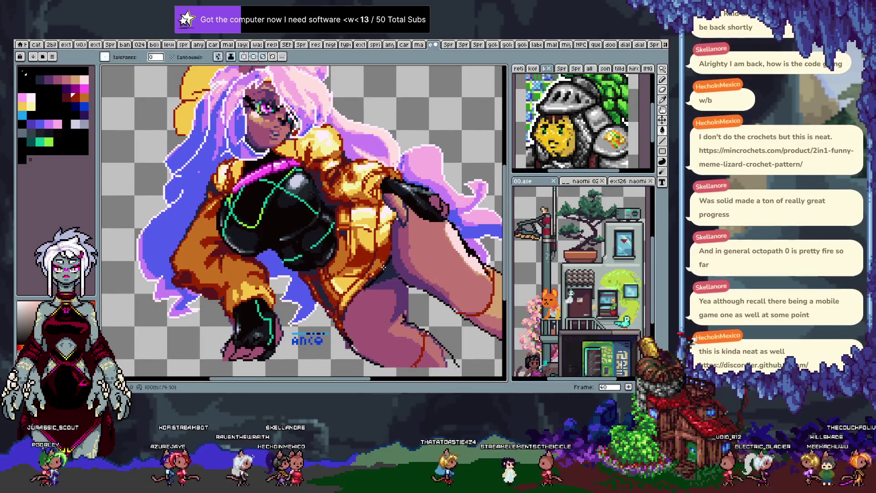
key(b)
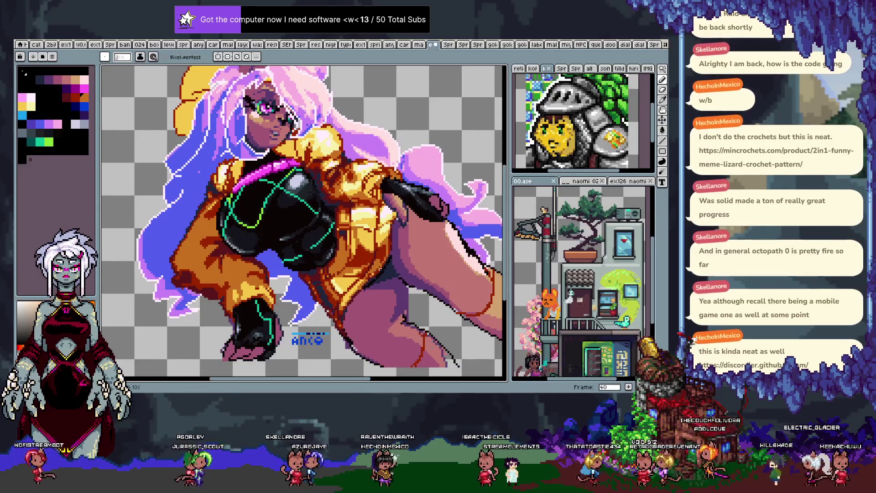
scroll(392, 237, up, 5)
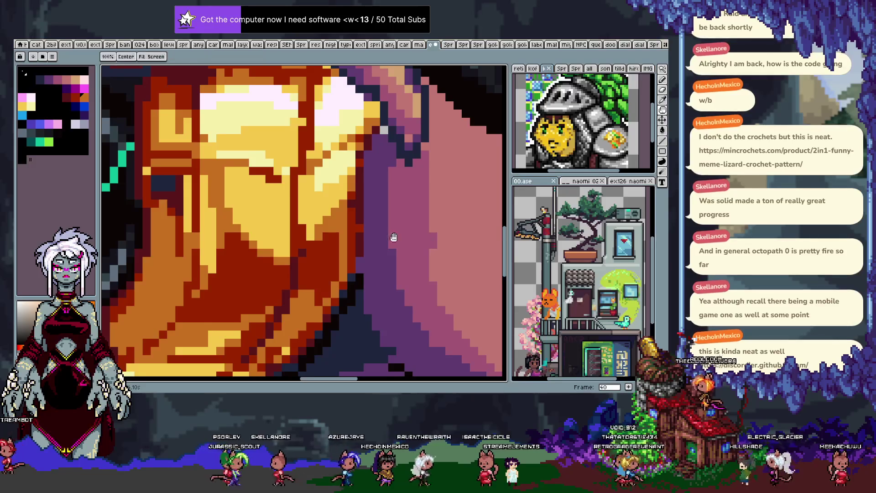
scroll(378, 244, down, 1)
scroll(353, 214, down, 1)
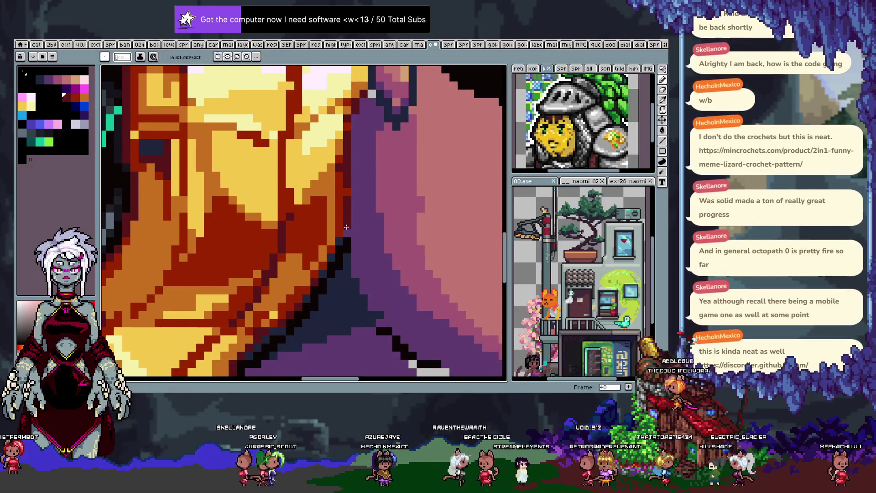
alt+click(330, 259)
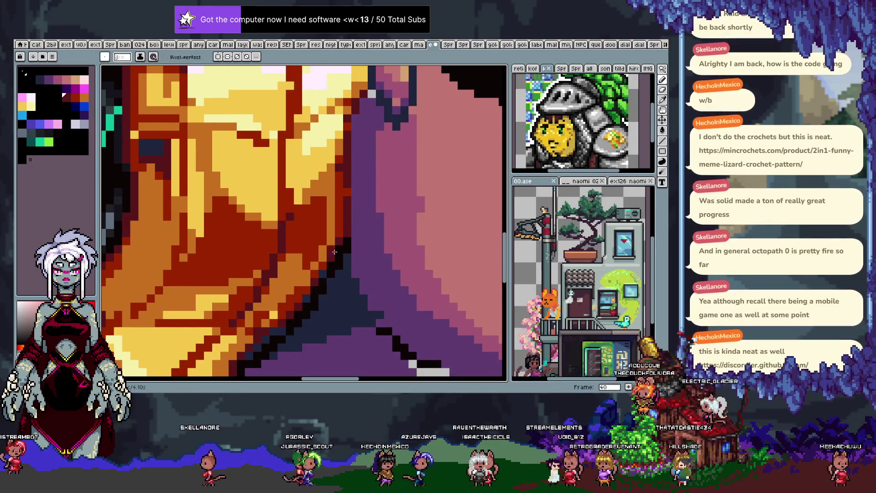
scroll(309, 246, up, 2)
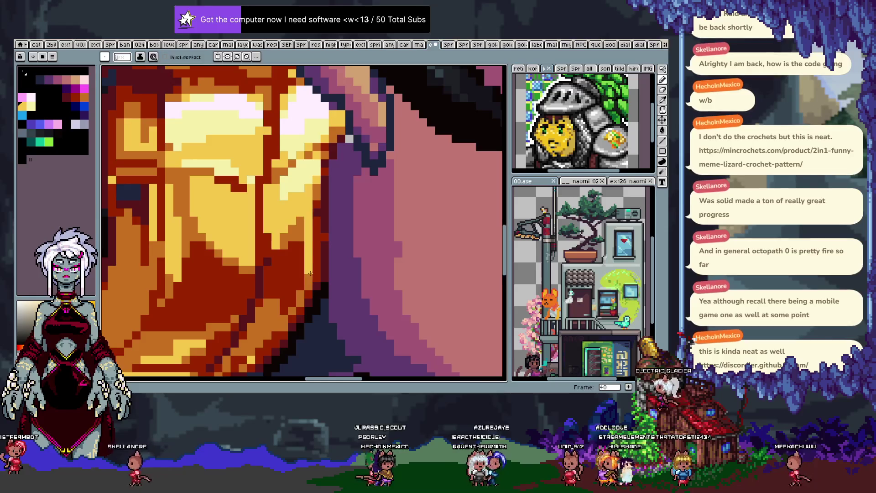
scroll(350, 242, down, 3)
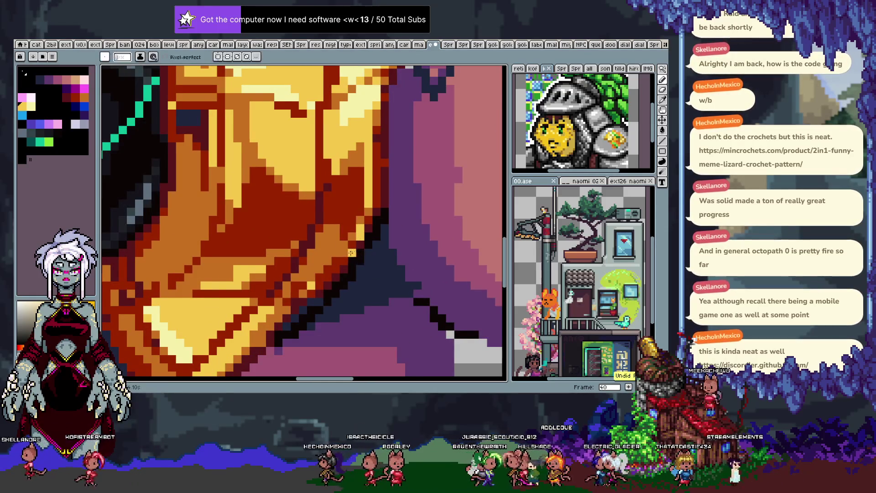
key(ctrl+z)
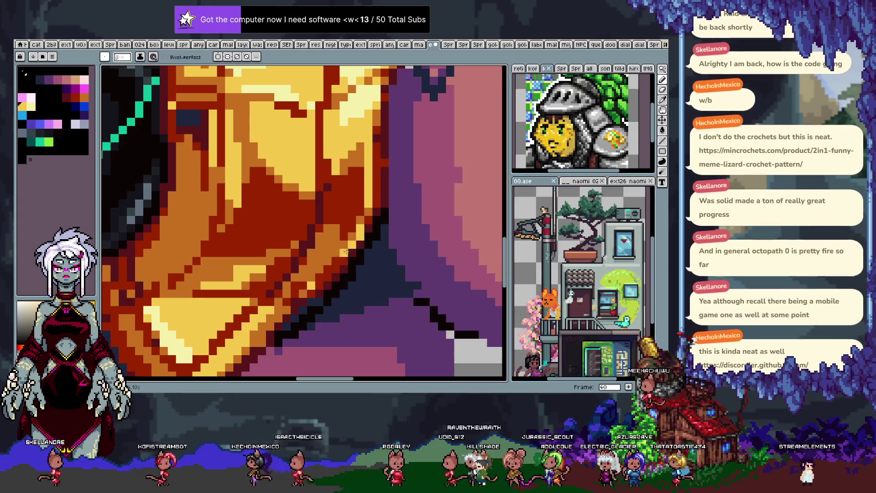
key(alt)
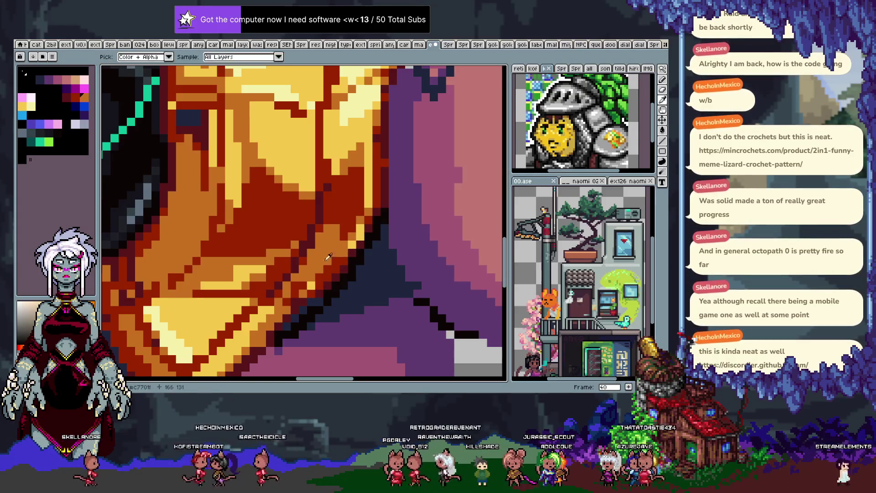
alt+click(314, 273)
drag(316, 277, 385, 213)
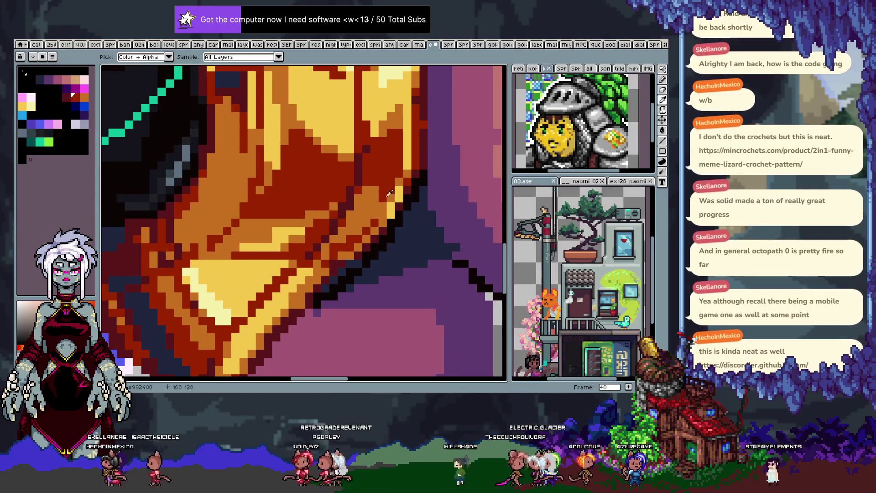
scroll(363, 227, up, 3)
key(space)
drag(322, 288, 396, 235)
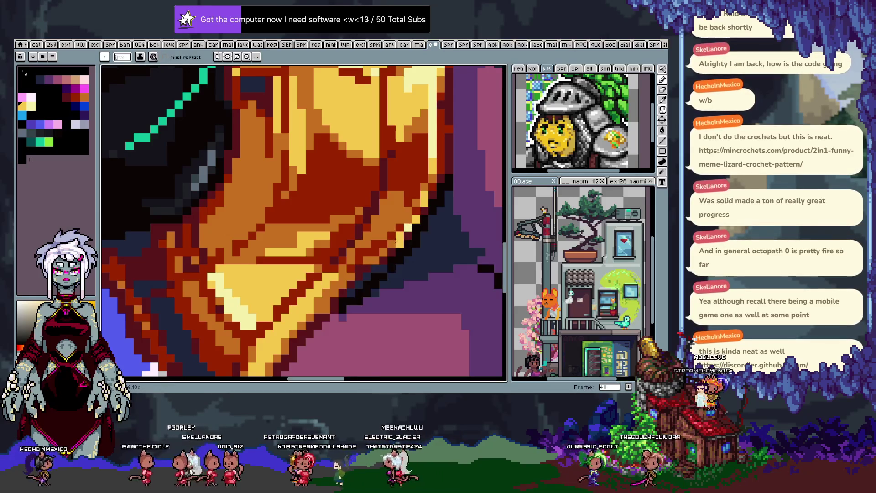
scroll(395, 240, down, 4)
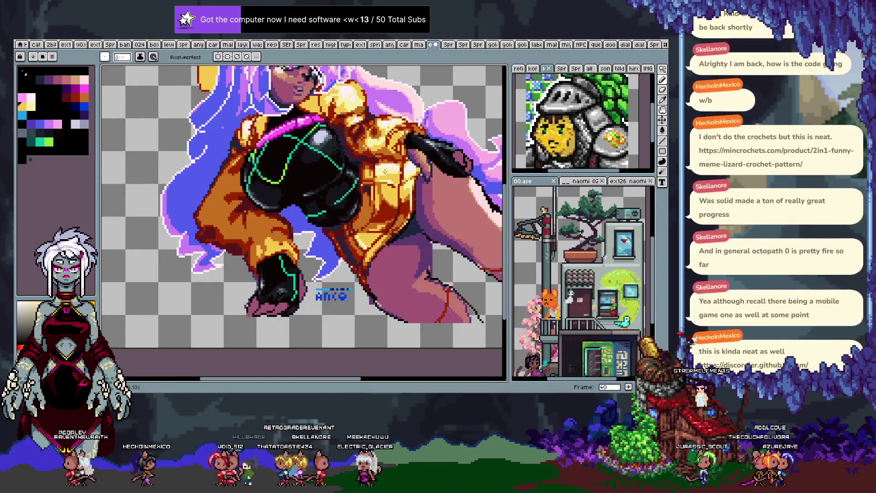
Zoom in and darken three highlight pixels to deeper yellow, adding an orange pixel.
scroll(384, 171, up, 2)
scroll(383, 183, up, 2)
scroll(381, 207, up, 1)
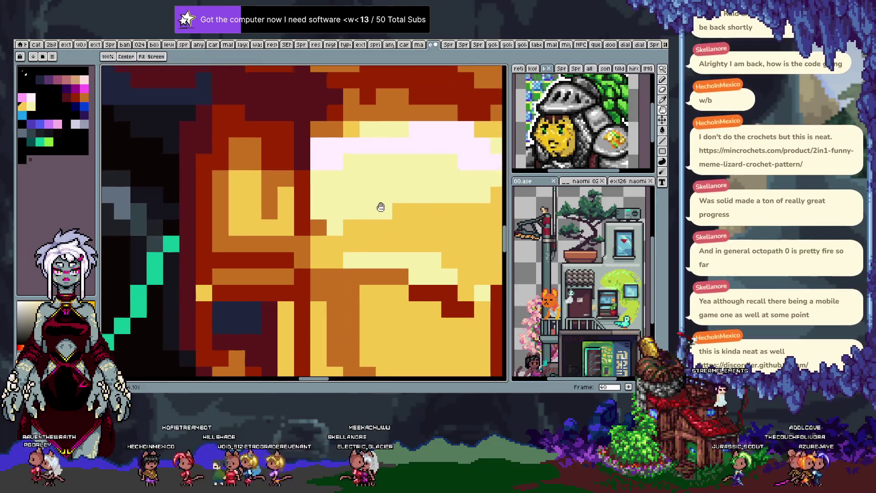
mouse_move(320, 196)
mouse_down()
mouse_move(333, 186)
mouse_move(320, 152)
mouse_move(319, 214)
mouse_up()
click(336, 230)
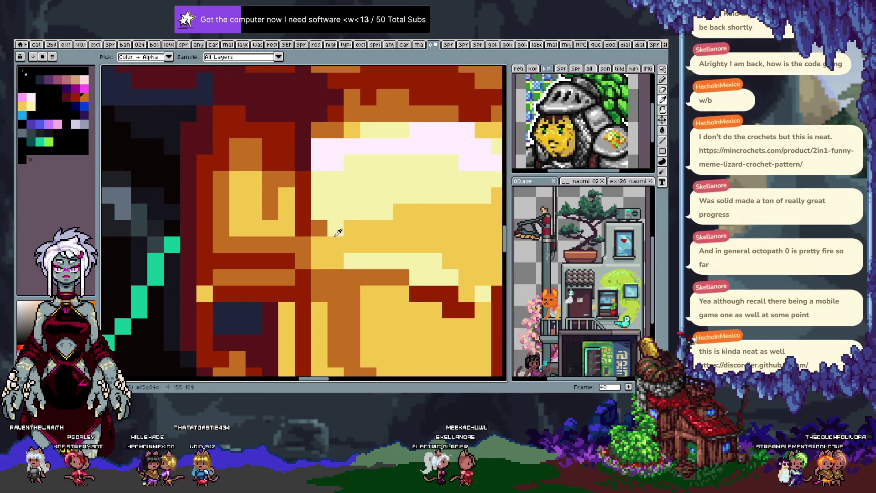
mouse_move(322, 233)
mouse_down()
mouse_move(336, 189)
mouse_move(336, 142)
mouse_up()
key(ctrl+z)
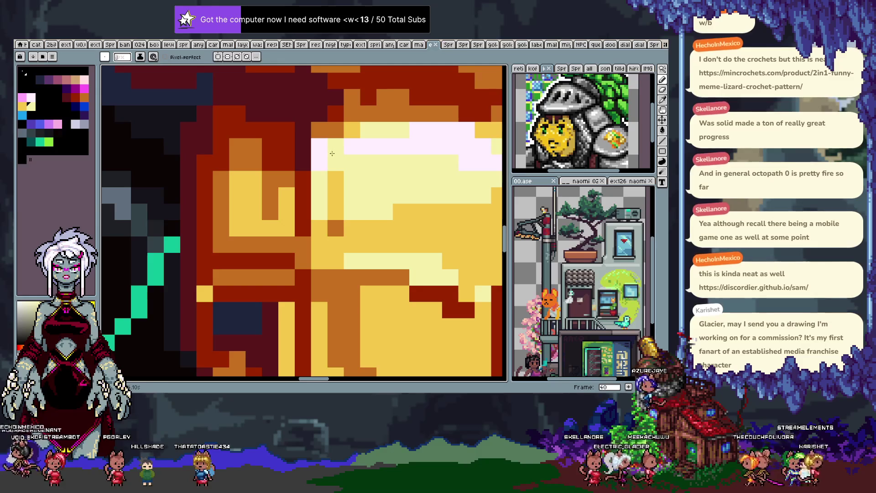
Sample a jacket colour and add orange and pale yellow pixels to the highlight.
key(i)
key(b)
click(352, 179)
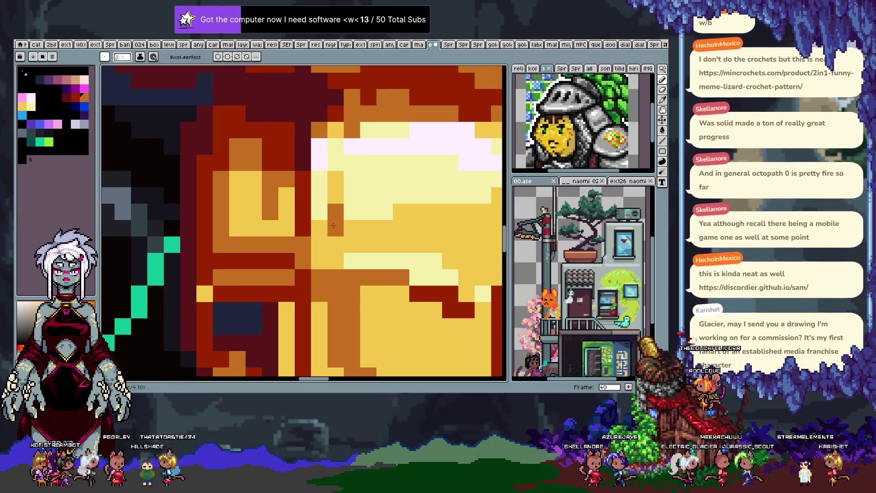
scroll(330, 264, down, 3)
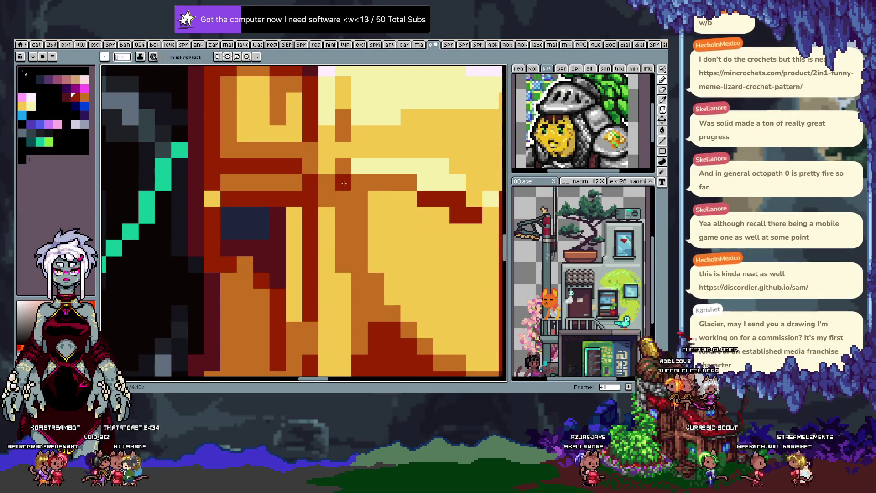
scroll(341, 224, down, 2)
scroll(342, 224, down, 2)
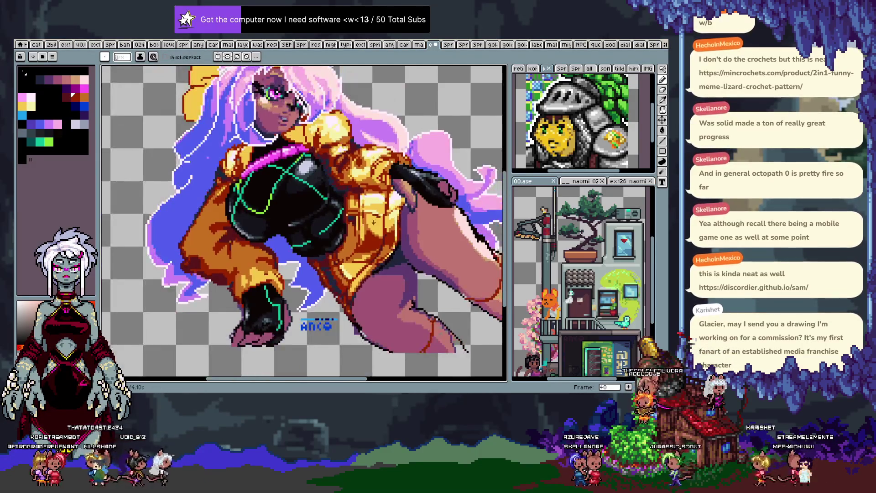
scroll(358, 197, up, 2)
scroll(358, 197, up, 2)
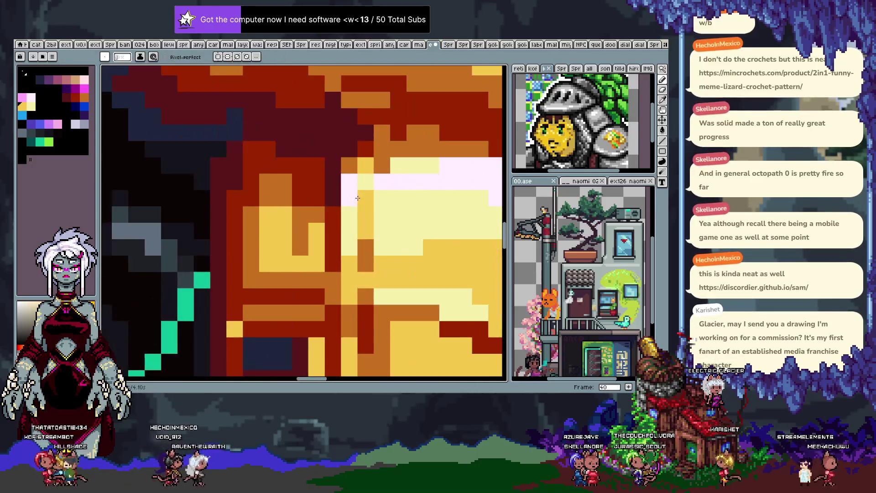
click(359, 186)
alt+click(397, 216)
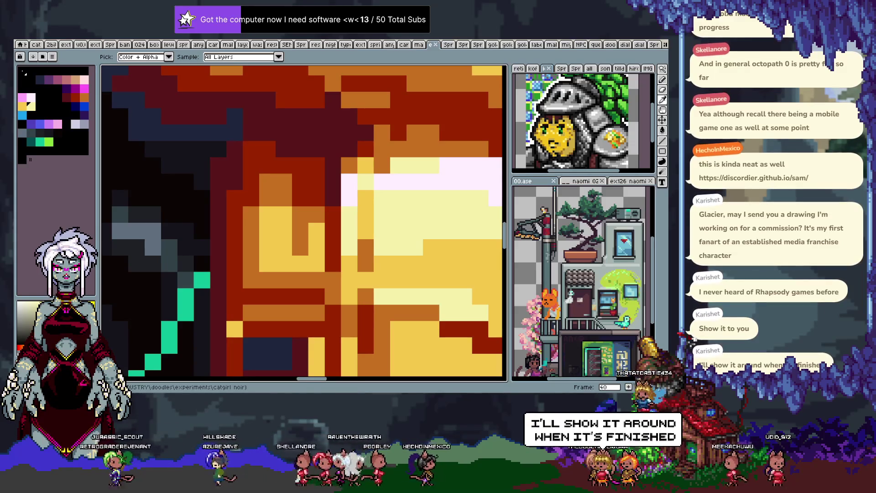
Repaint the orange pixel at the jacket highlight's edge yellow.
alt+click(365, 160)
click(382, 150)
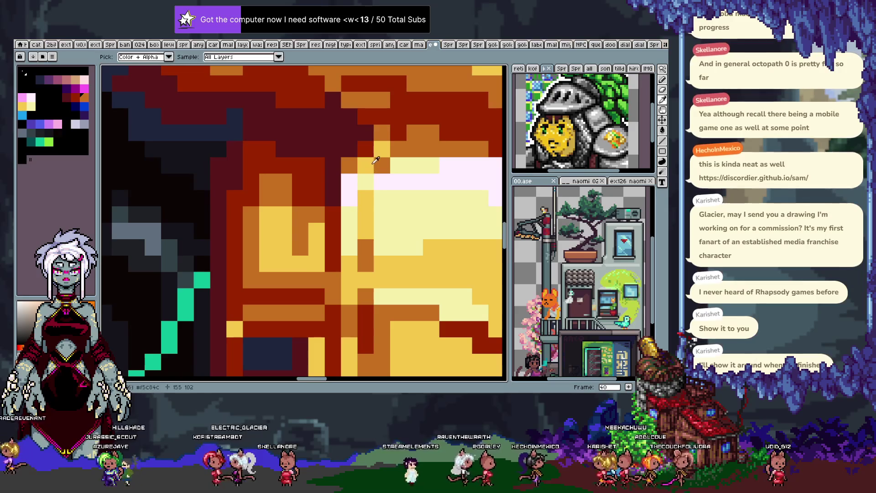
alt+click(383, 160)
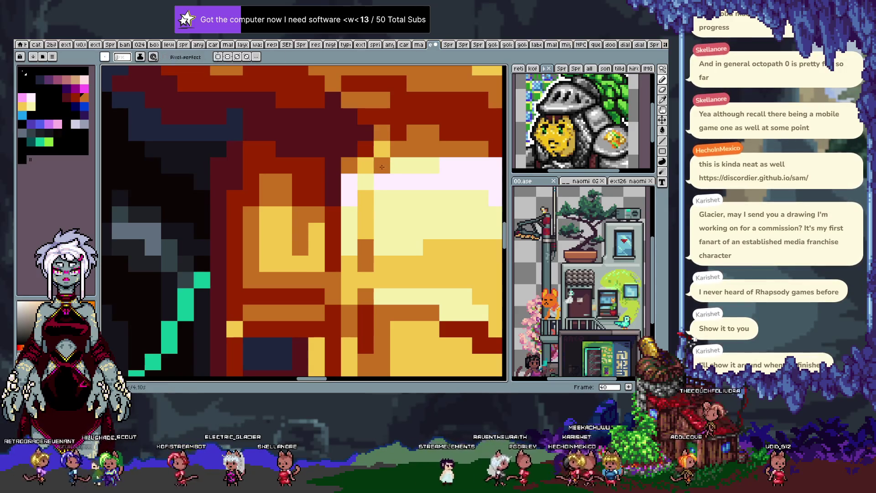
scroll(382, 167, down, 4)
scroll(352, 219, up, 1)
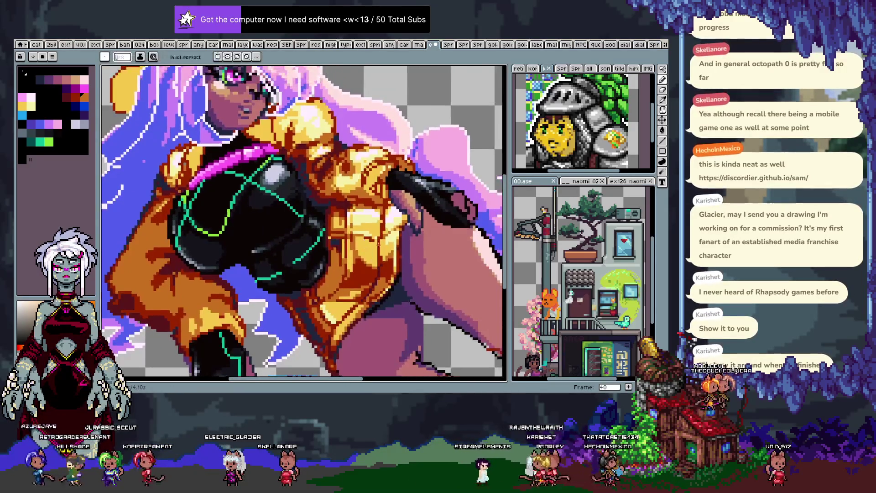
scroll(352, 219, up, 2)
Sample the pale yellow and nearby yellows from the jacket highlight.
key(alt)
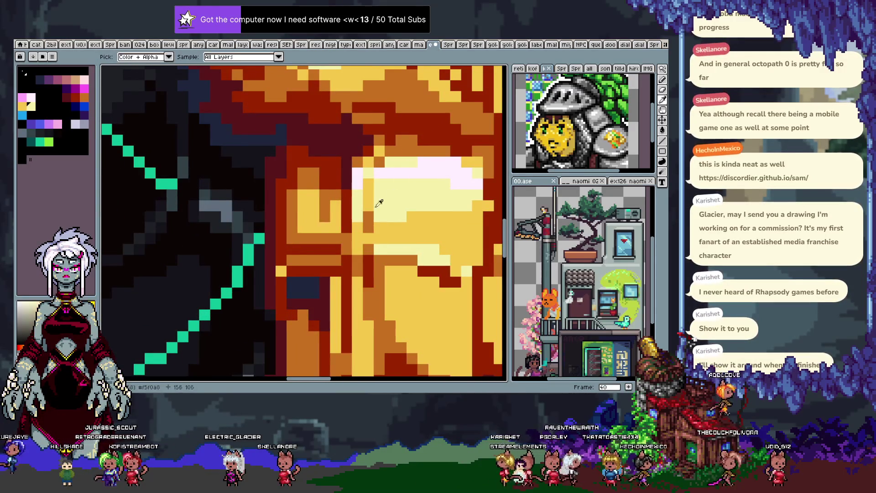
alt+click(379, 202)
middle_drag(391, 236, 361, 231)
key(alt)
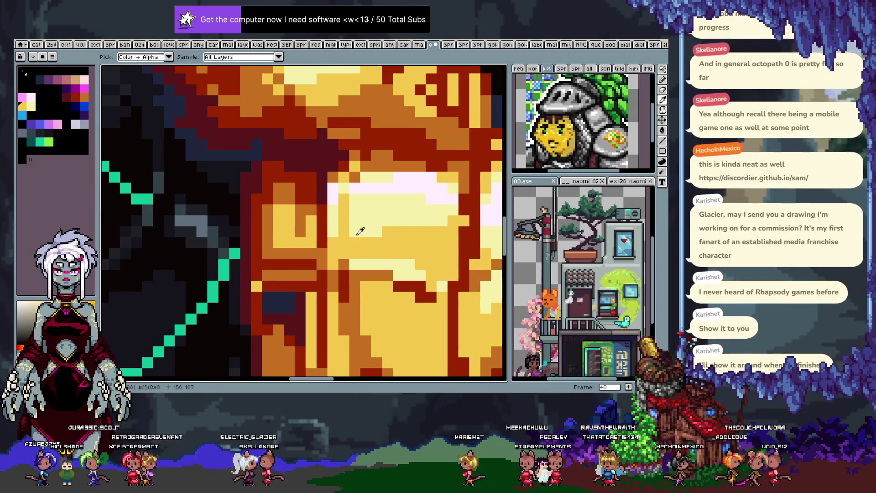
alt+click(348, 257)
key(alt)
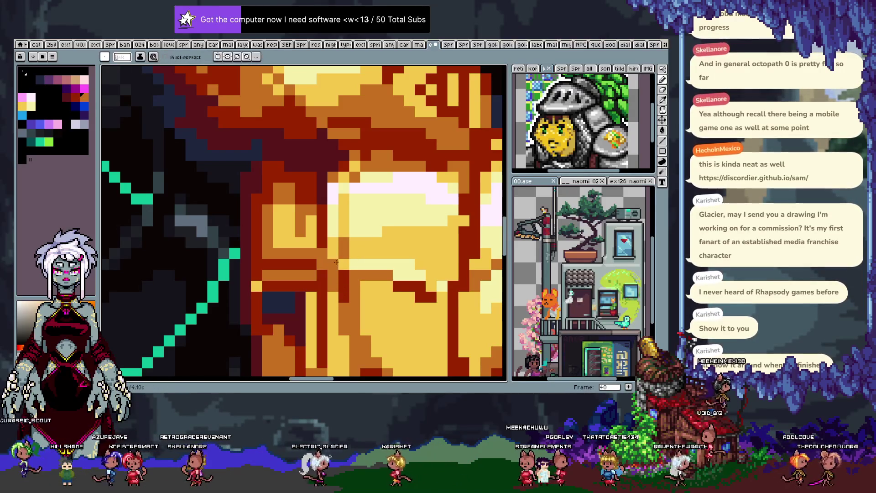
scroll(357, 251, down, 3)
scroll(355, 289, up, 1)
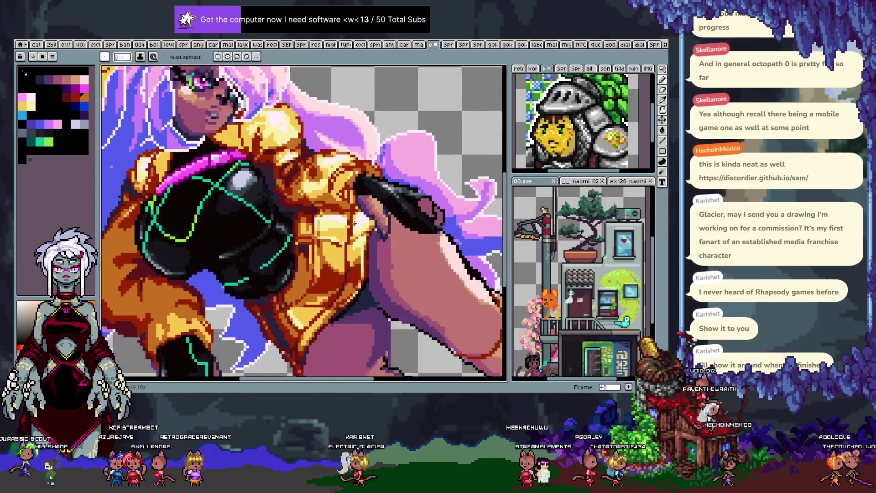
Sample the warm yellow, then the dark red-brown shadow from the jacket's lower edge.
scroll(352, 223, up, 2)
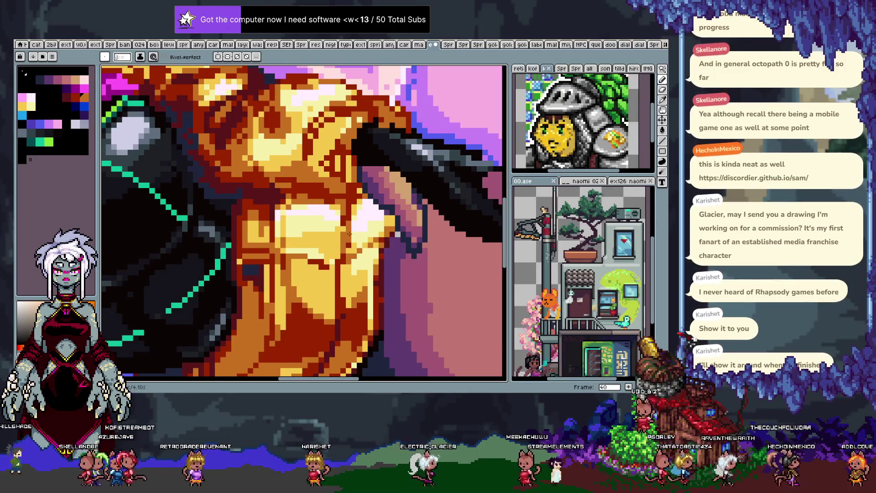
alt+click(358, 248)
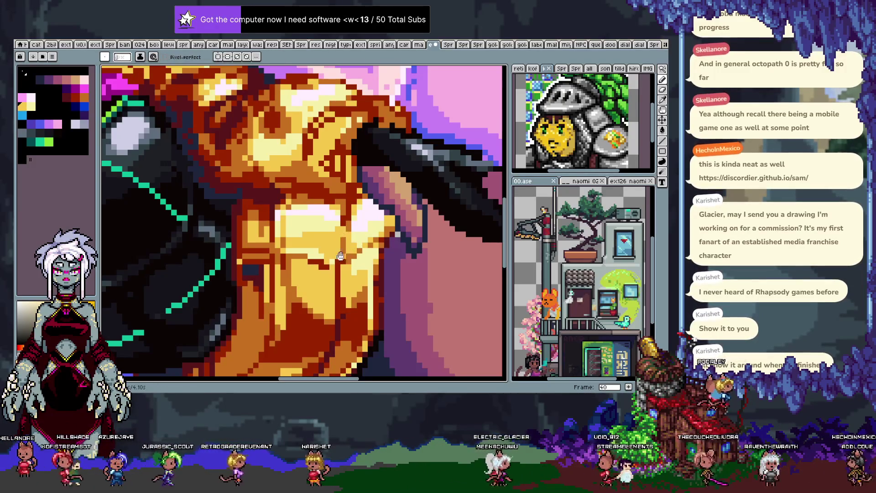
drag(344, 235, 374, 184)
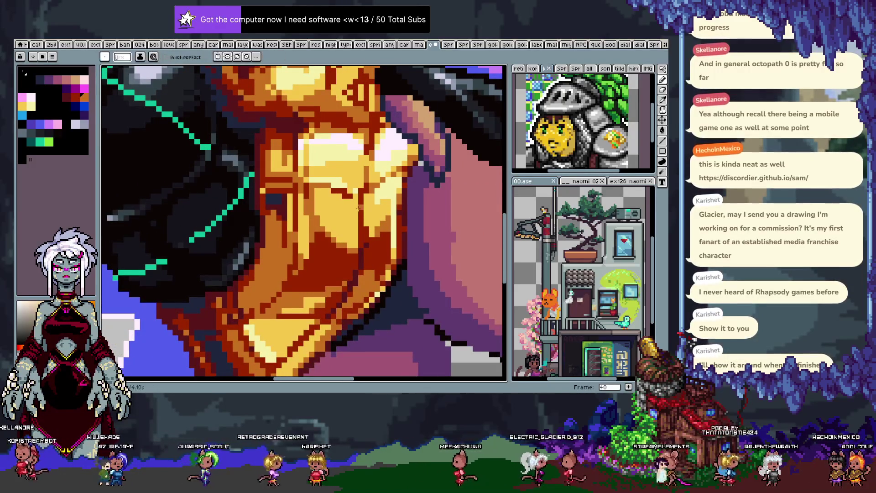
drag(303, 311, 340, 238)
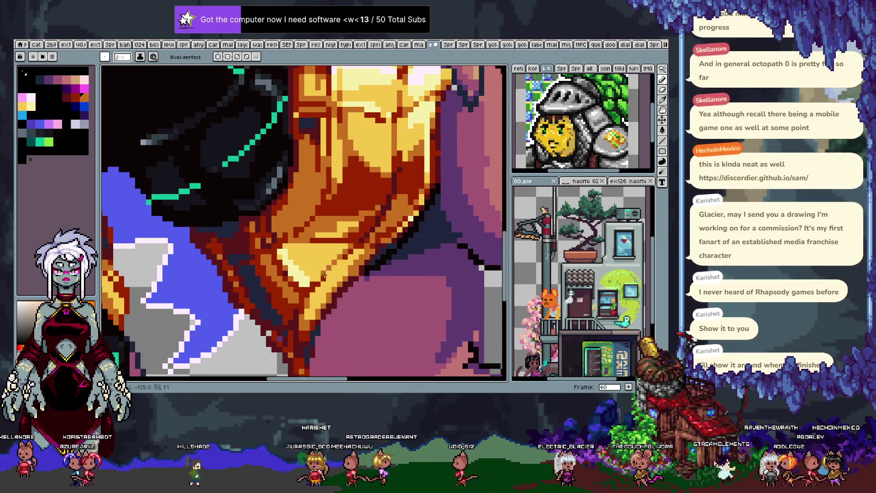
alt+click(334, 262)
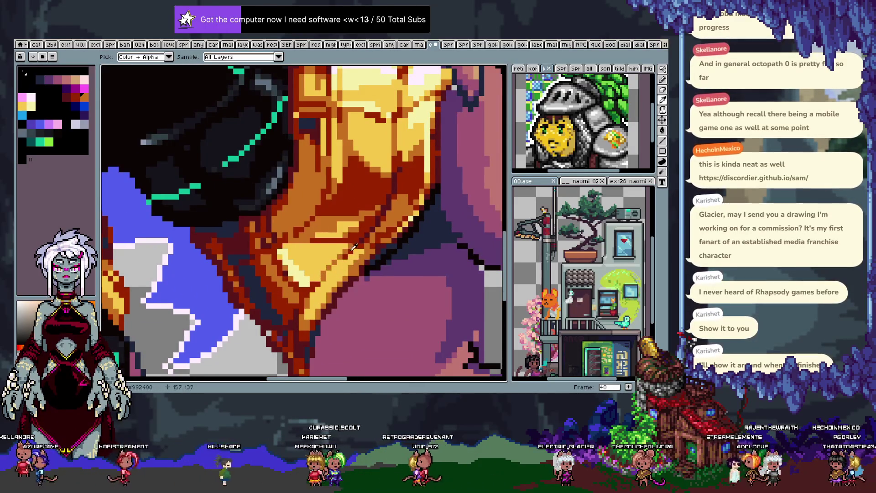
key(alt)
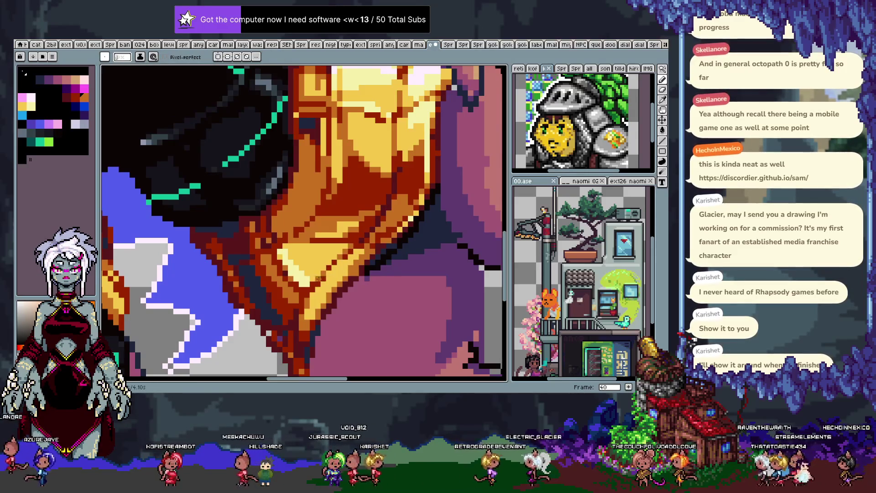
drag(325, 266, 356, 252)
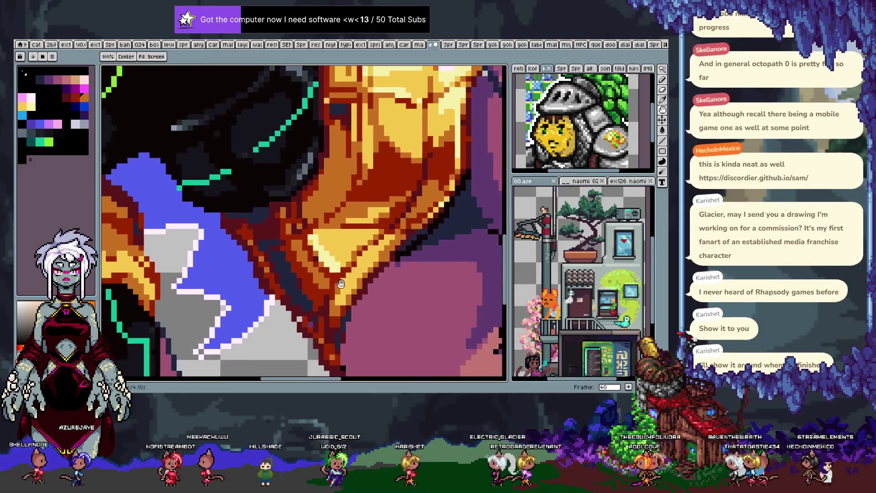
key(alt)
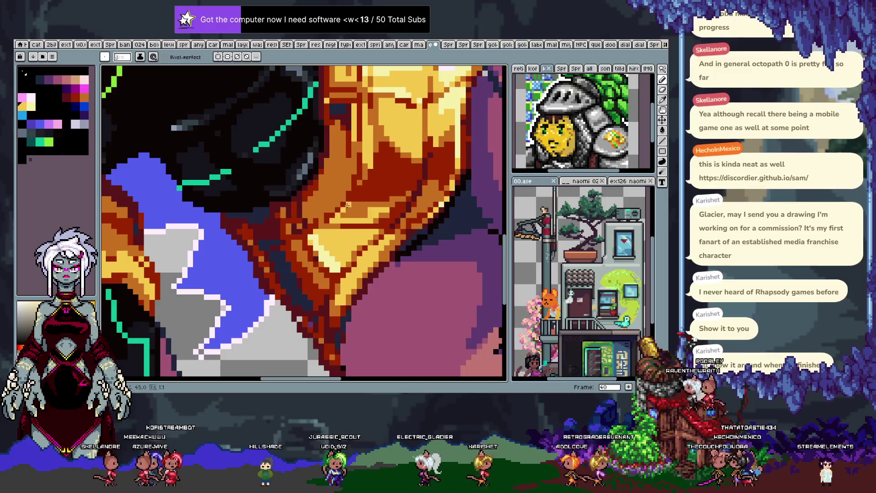
key(alt)
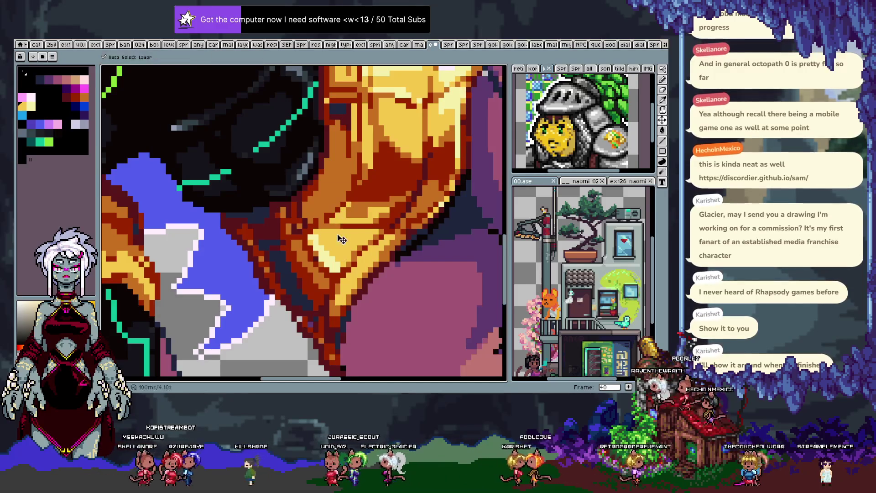
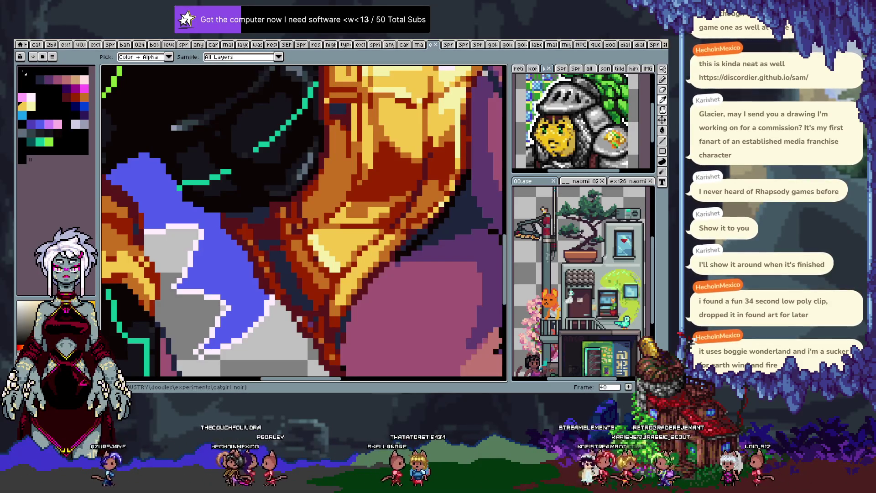
Place a pixel on the jacket's dark outline and sample its dark red to keep drawing.
key(b)
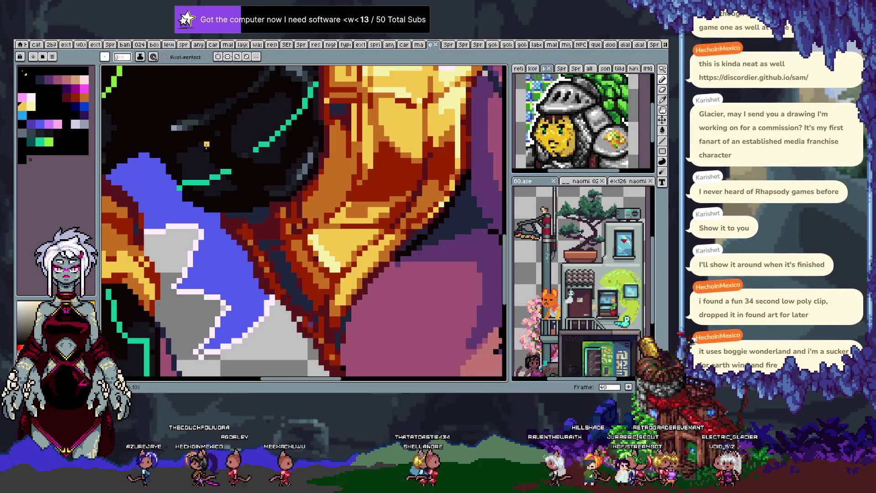
scroll(207, 144, up, 1)
scroll(292, 226, down, 1)
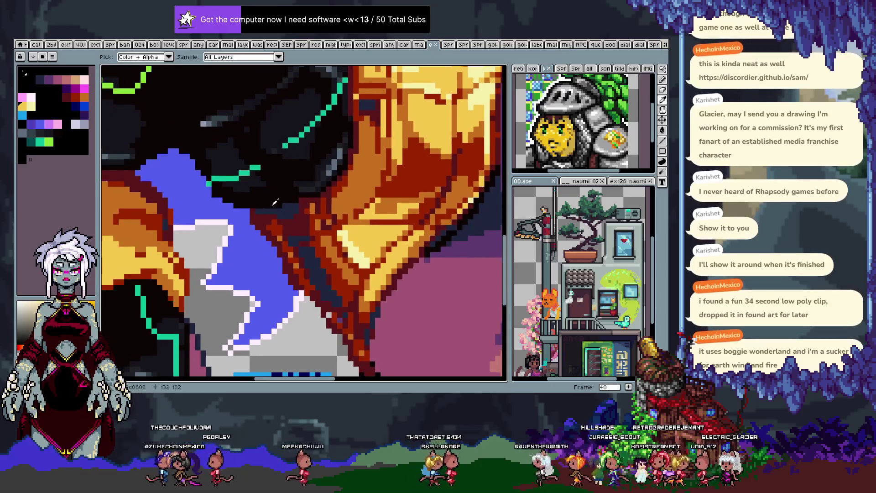
click(300, 227)
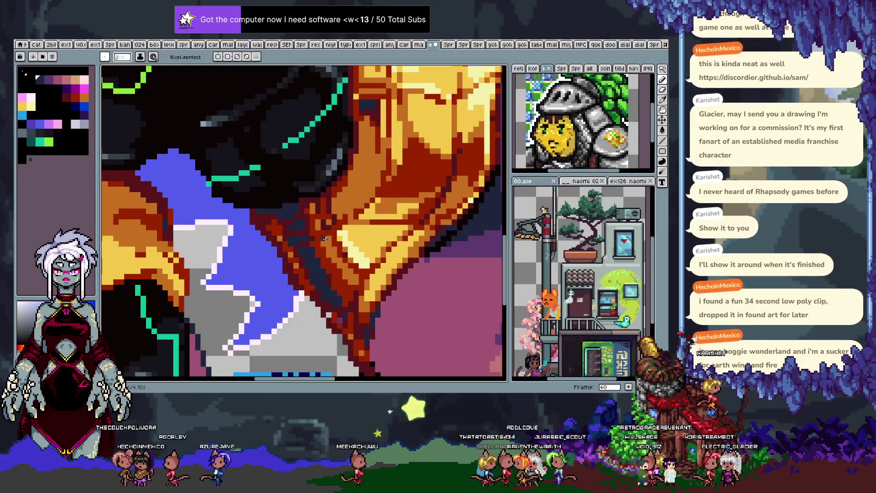
key(i)
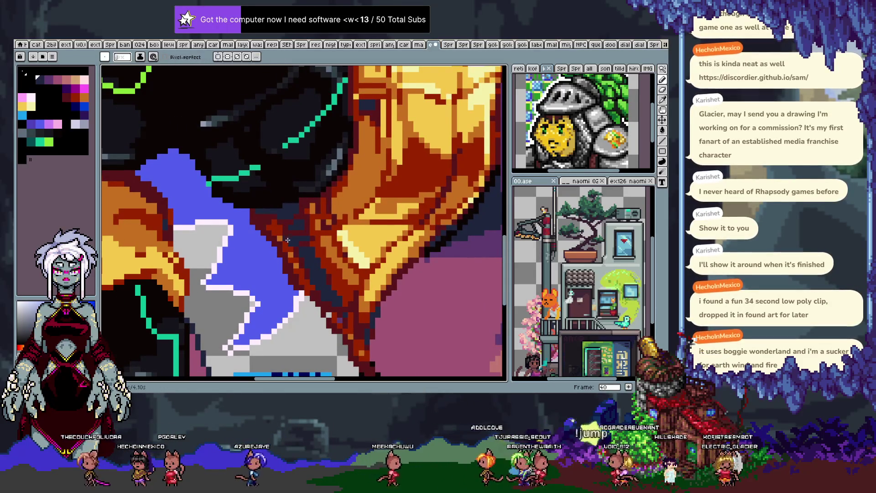
click(302, 231)
key(b)
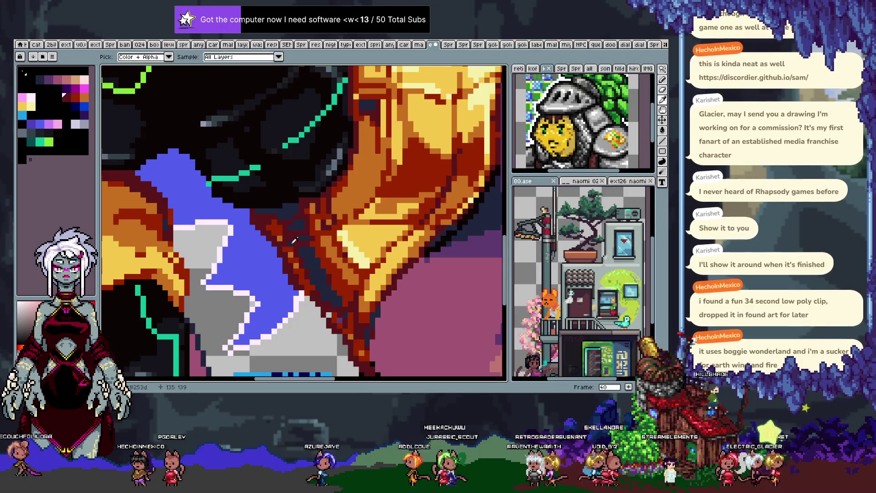
drag(284, 246, 337, 273)
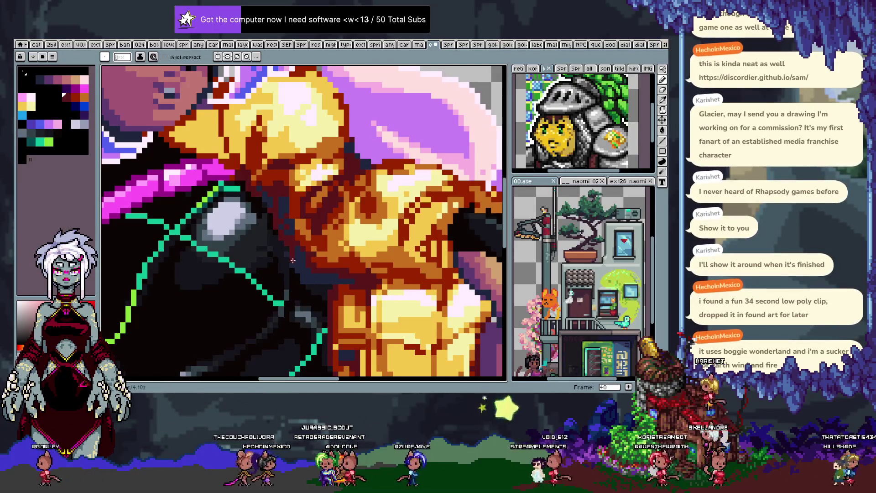
Sample the dark red and other shades from the suit and jacket artwork.
key(i)
alt+click(307, 269)
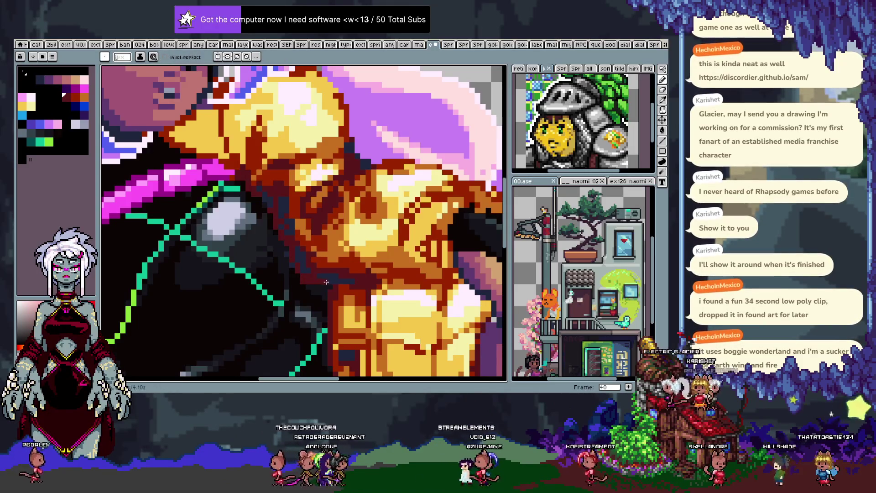
scroll(318, 270, down, 1)
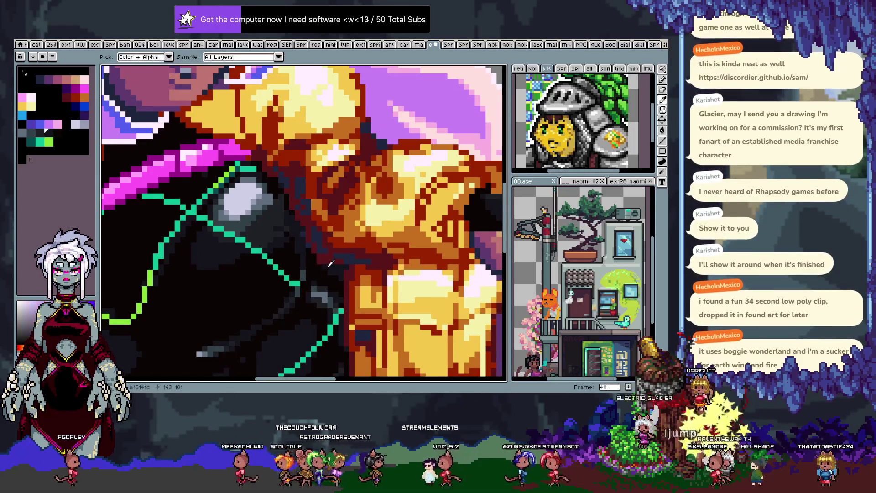
alt+click(314, 263)
alt+click(297, 250)
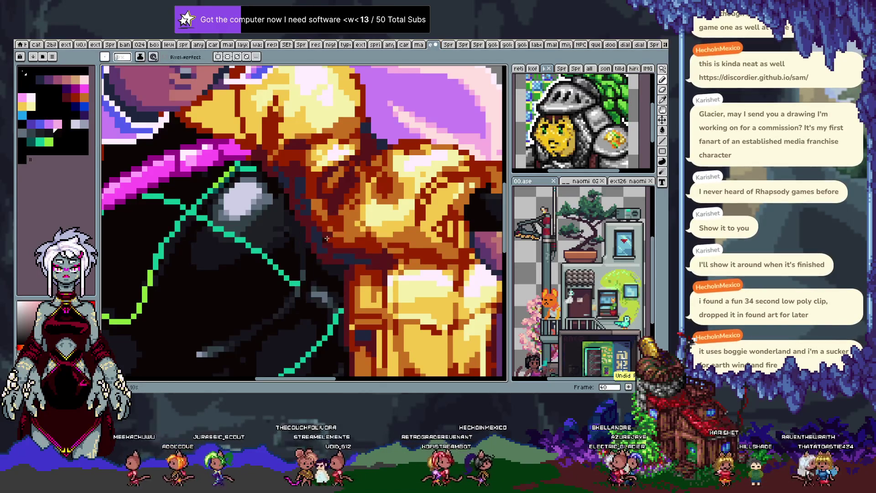
key(alt)
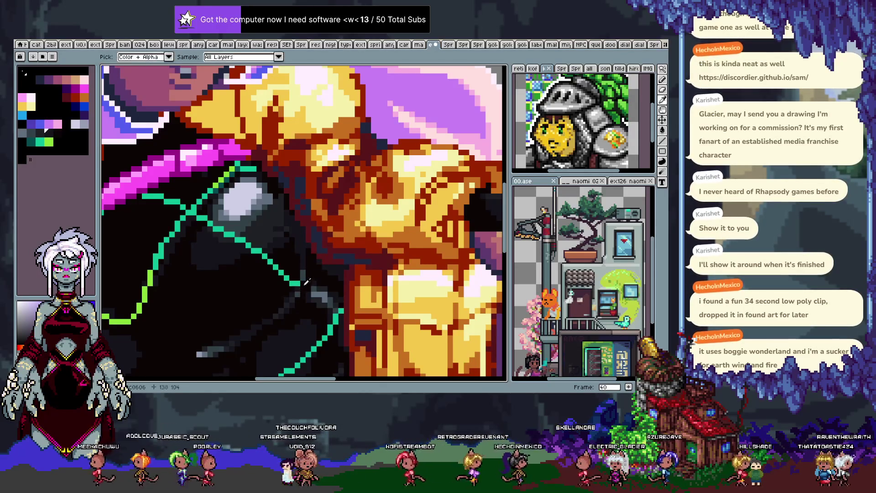
alt+click(292, 277)
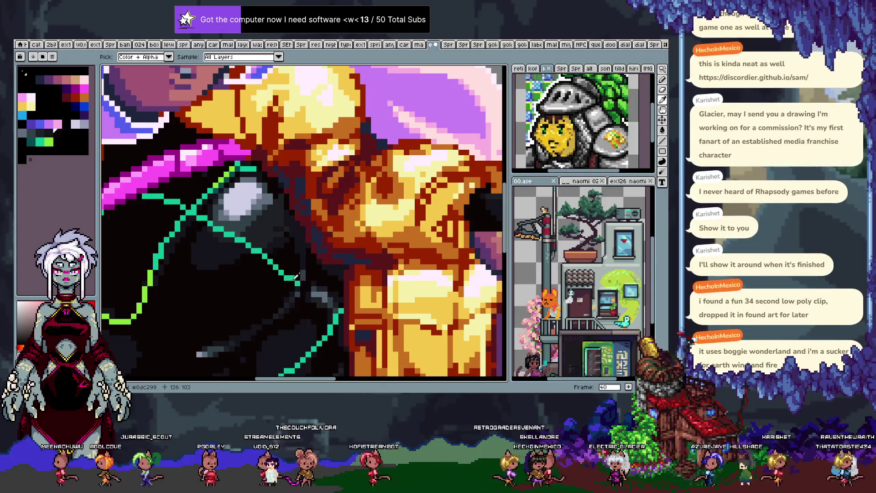
drag(284, 277, 341, 236)
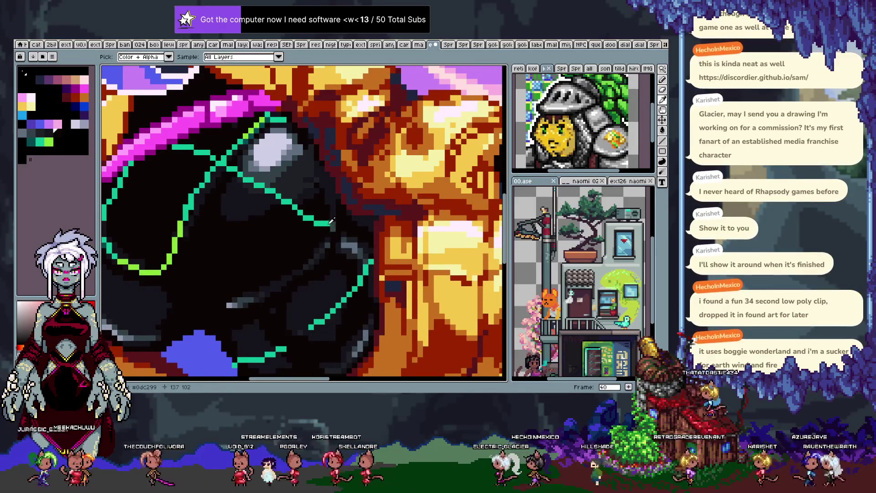
Extend the teal suit line a few pixels up-right using the teal palette colour.
click(31, 141)
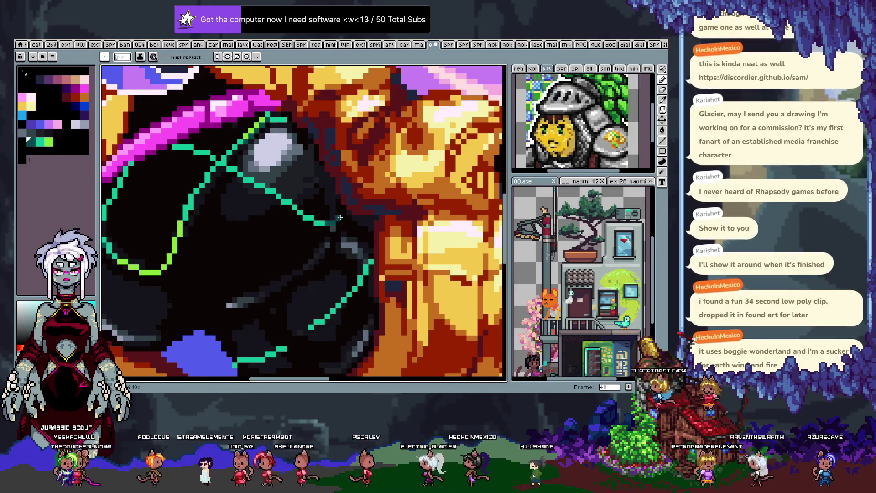
drag(327, 223, 342, 216)
key(i)
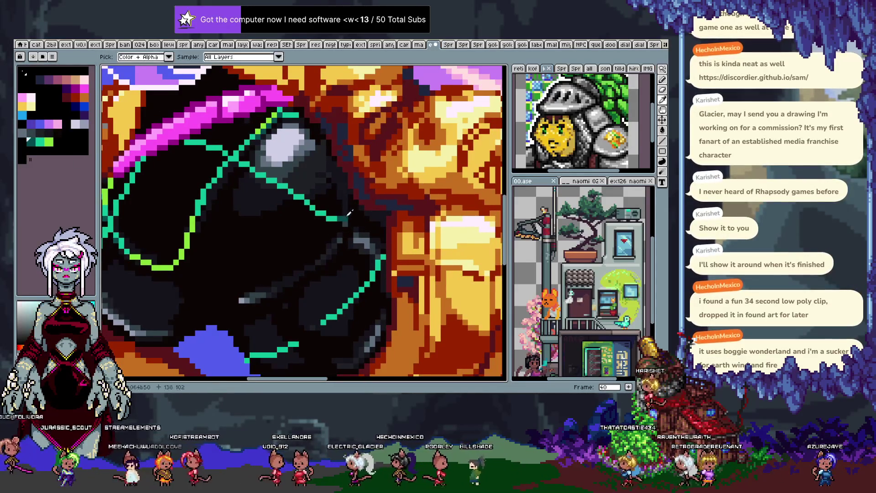
key(b)
mouse_move(317, 241)
mouse_down()
mouse_move(402, 184)
mouse_move(320, 204)
mouse_up()
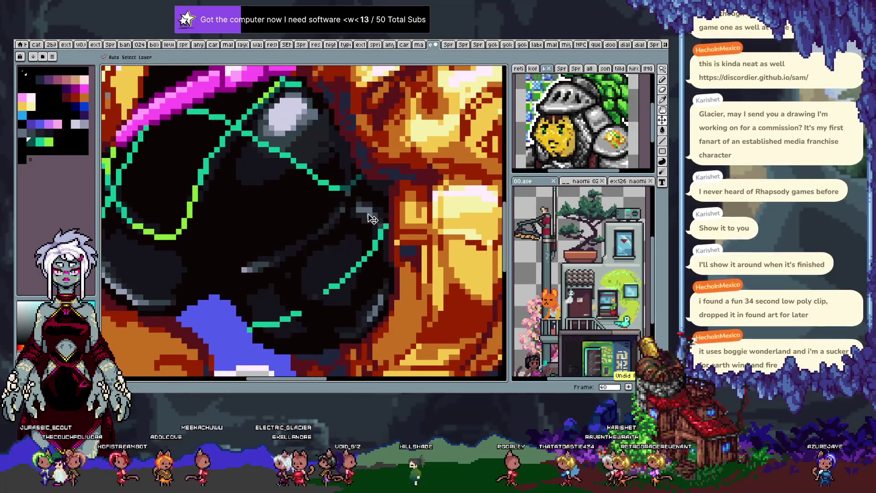
scroll(366, 213, down, 3)
Sample the teal of the suit lines near the pink strap.
scroll(366, 213, down, 2)
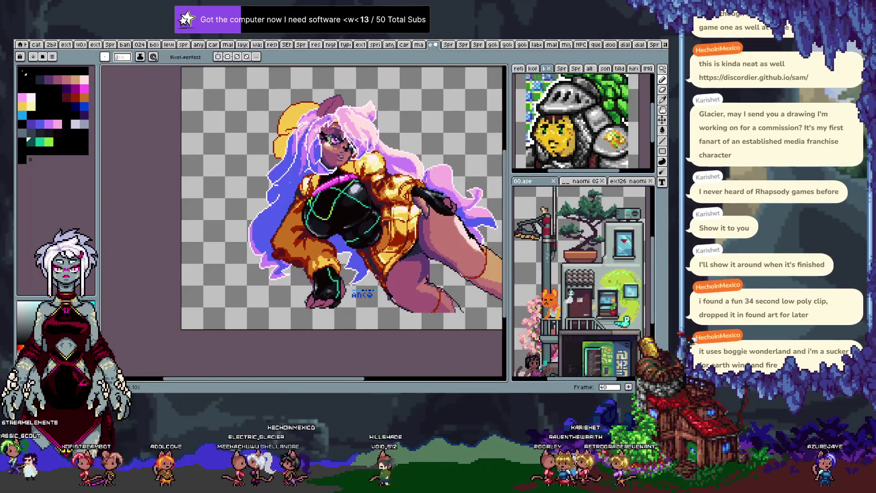
scroll(356, 211, up, 4)
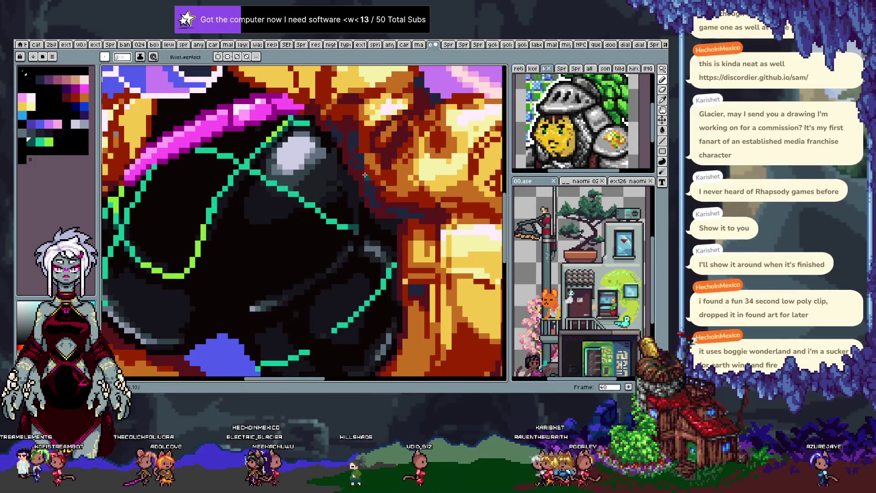
drag(321, 186, 339, 181)
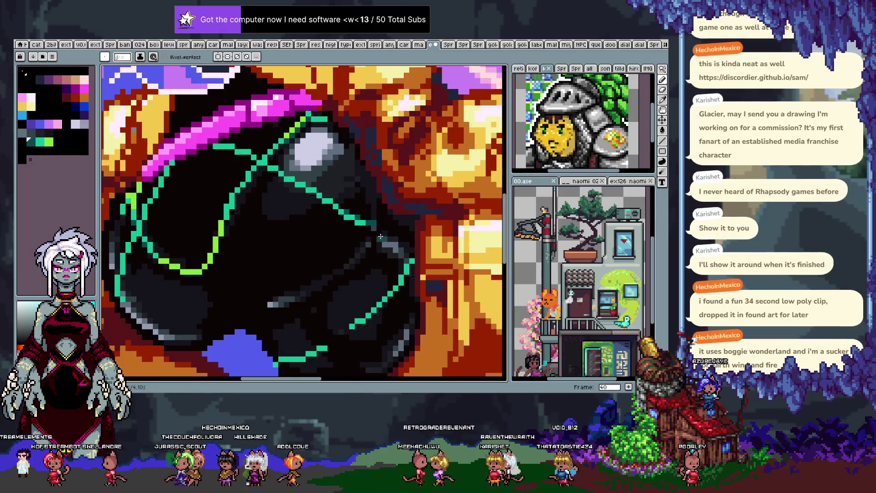
alt+click(375, 222)
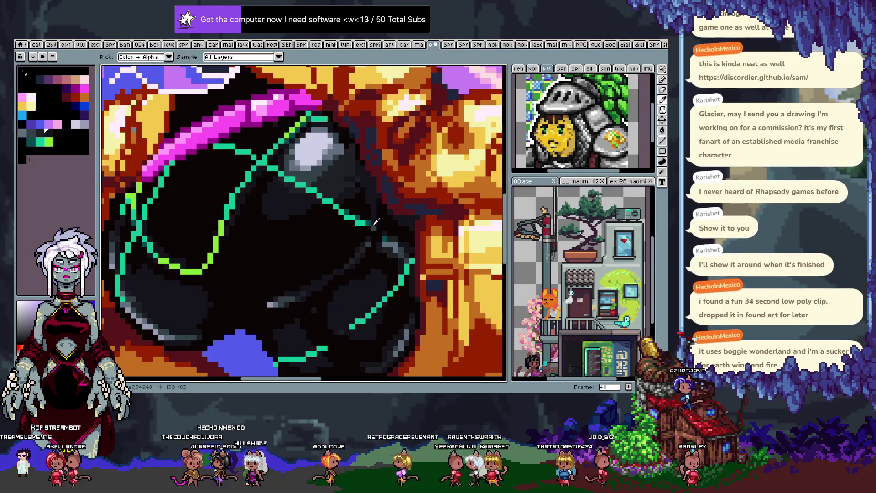
scroll(363, 222, down, 2)
scroll(306, 220, up, 2)
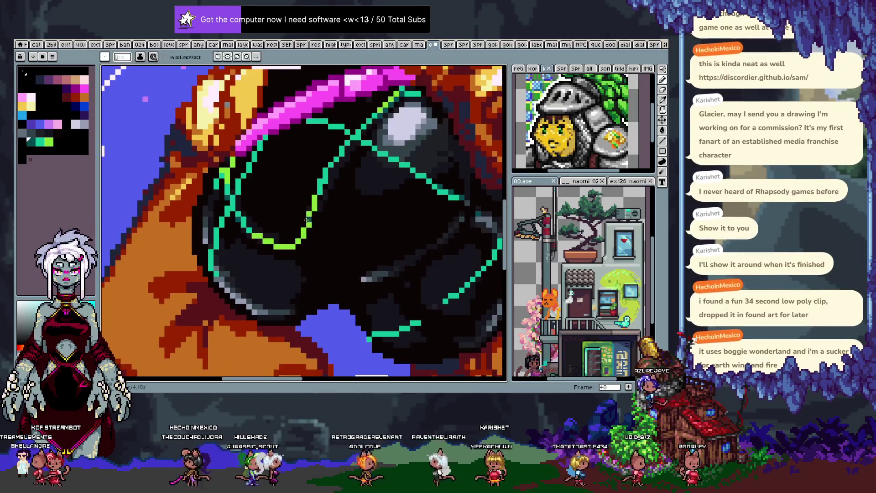
key(alt)
alt+click(254, 154)
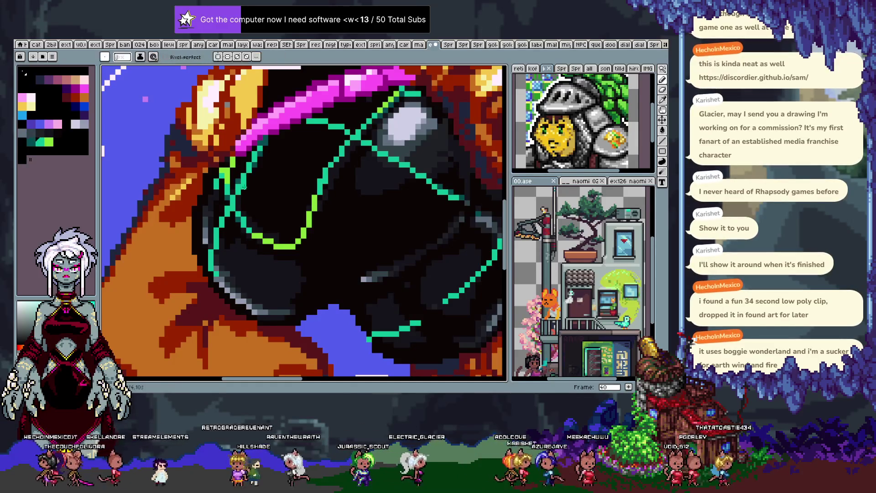
Bring the face into view and undo the last two teal strokes.
key(space)
drag(250, 175, 298, 265)
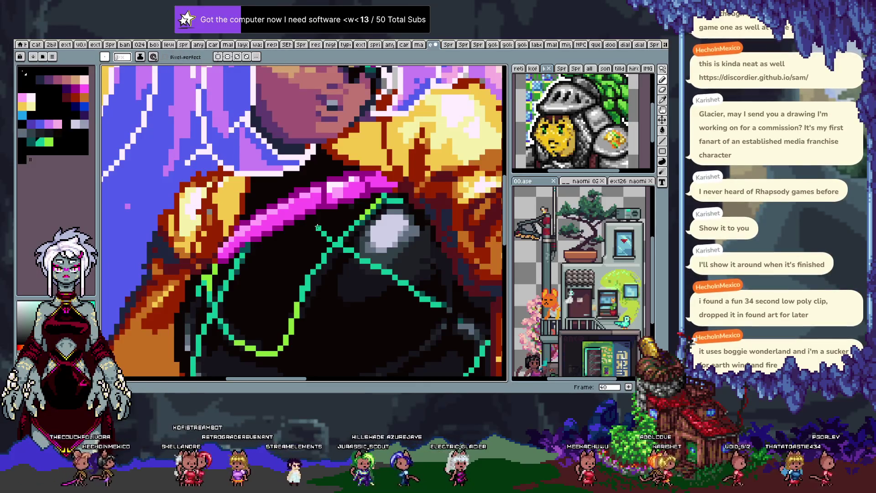
key(alt)
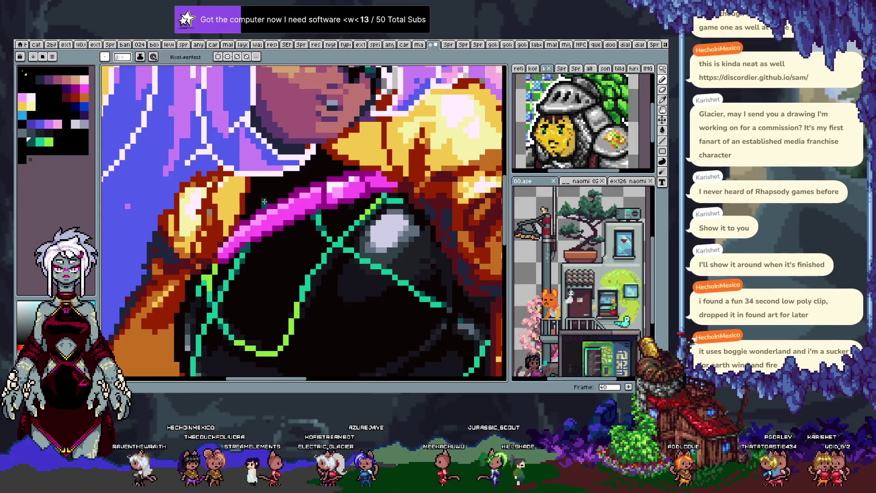
key(ctrl+z)
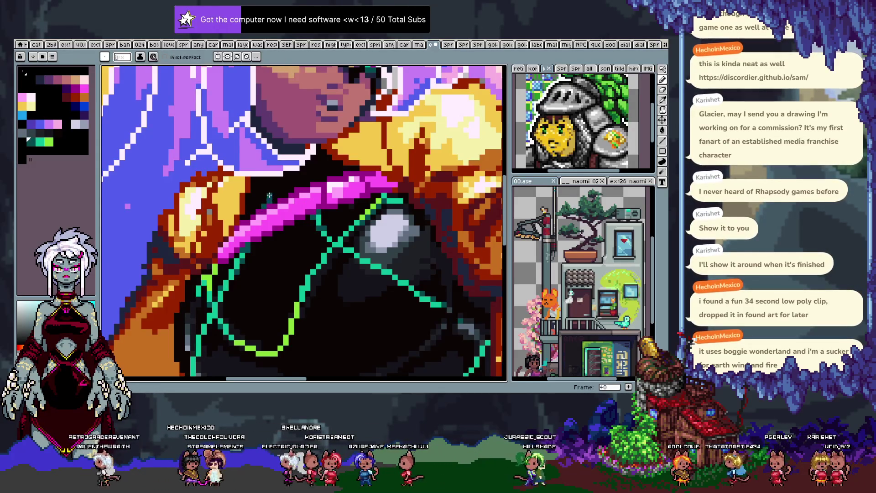
key(ctrl+z)
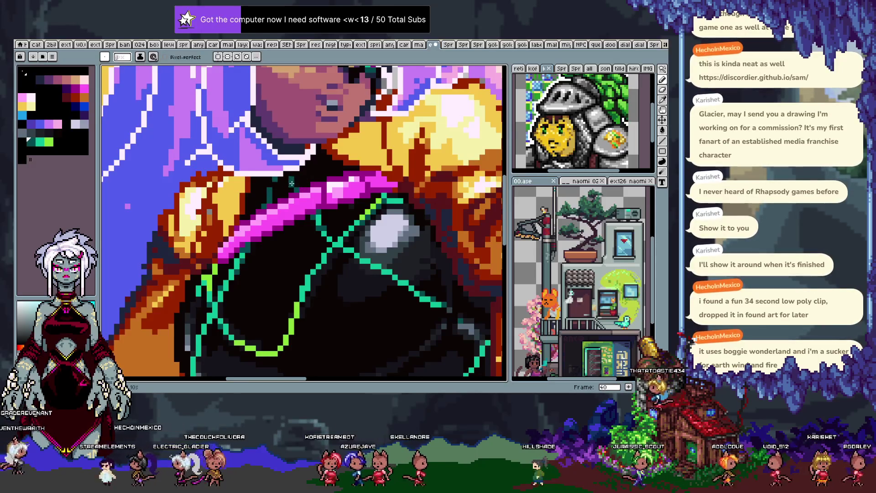
scroll(287, 183, down, 2)
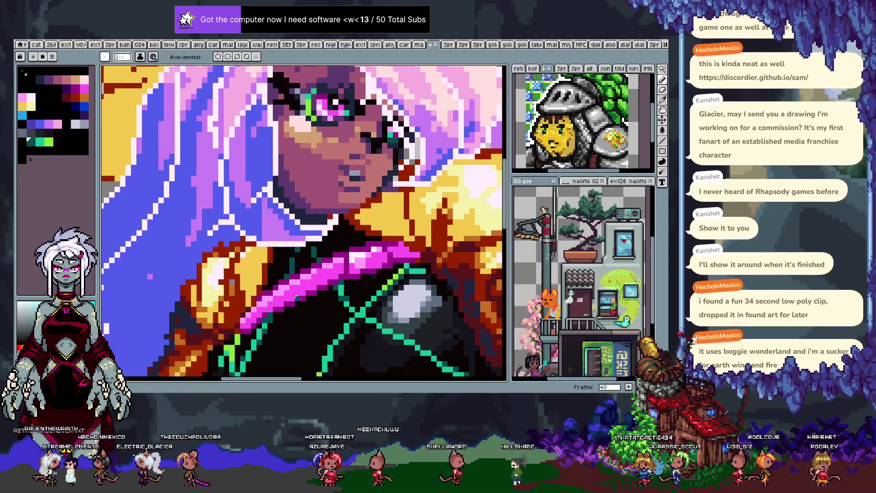
scroll(314, 281, down, 1)
mouse_move(315, 281)
mouse_down()
mouse_move(306, 181)
mouse_move(370, 196)
mouse_up()
scroll(306, 181, up, 1)
scroll(305, 182, up, 1)
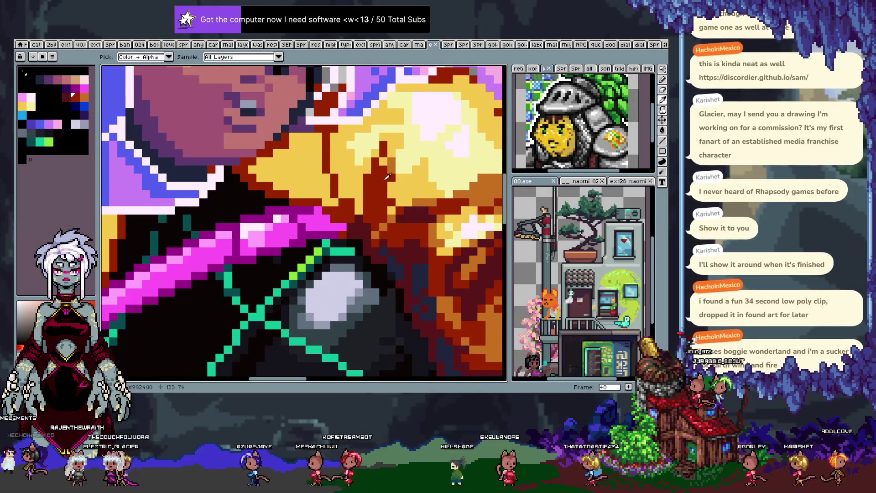
alt+click(391, 165)
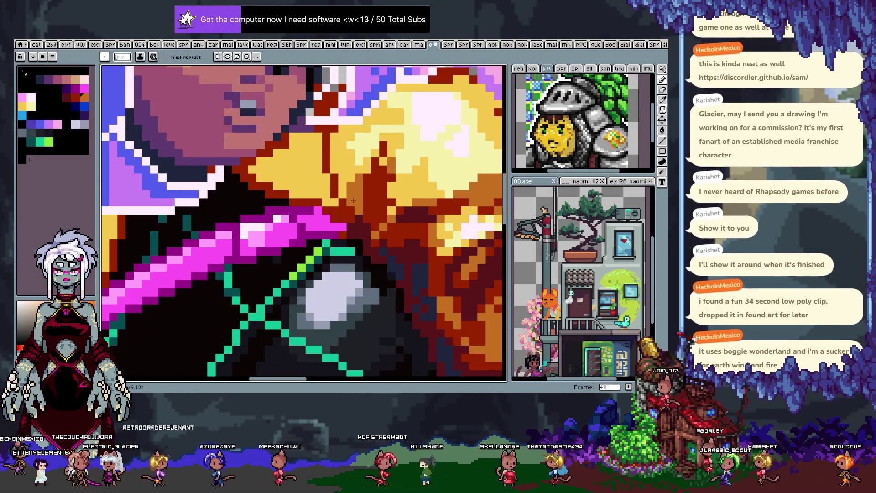
scroll(372, 166, down, 1)
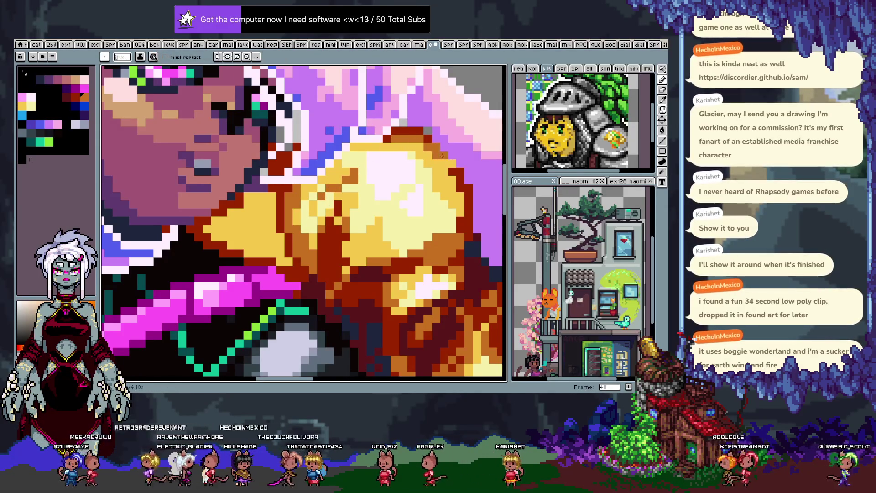
drag(430, 138, 366, 163)
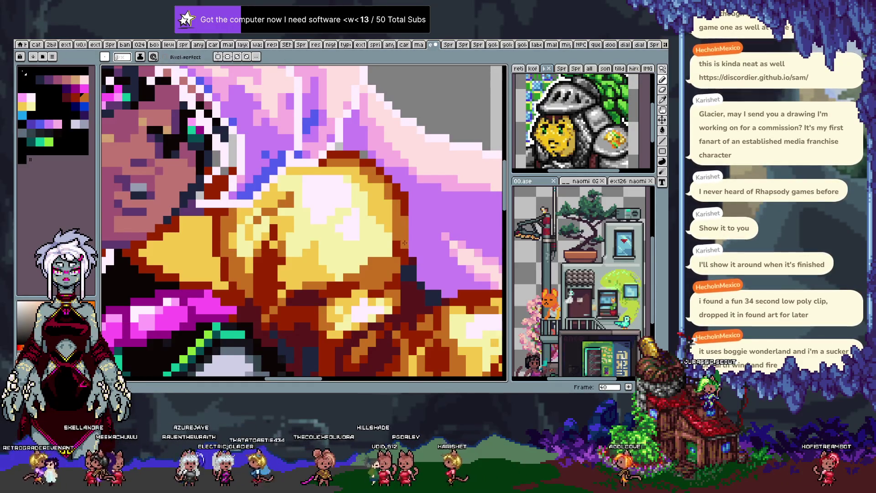
drag(404, 243, 397, 222)
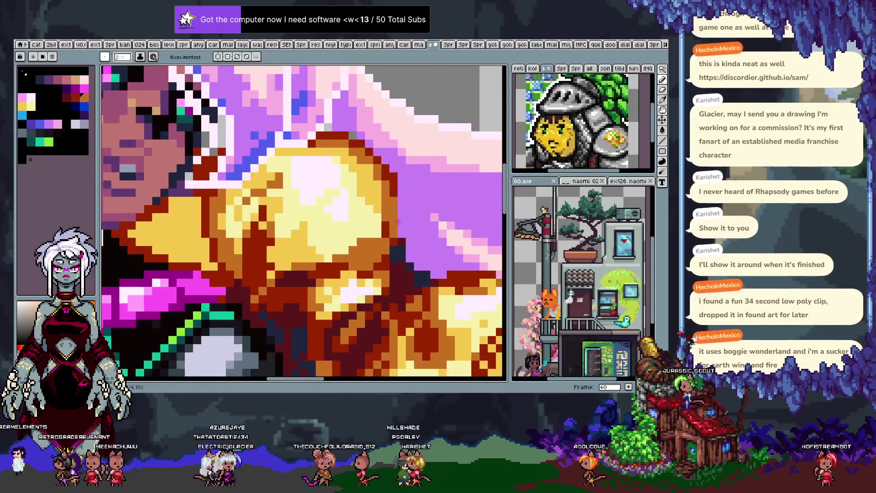
scroll(360, 190, down, 3)
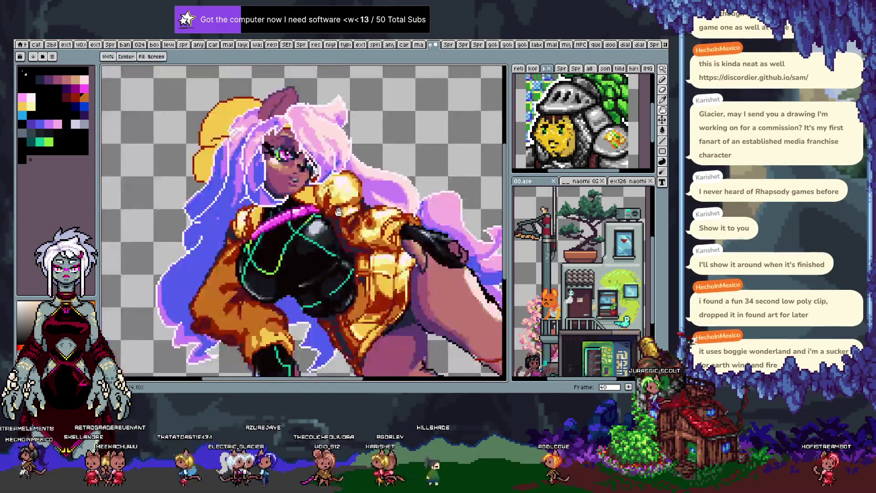
Zoom in on the face and shoulder armour to inspect the pixel work.
scroll(338, 185, up, 1)
scroll(316, 182, up, 1)
key(alt)
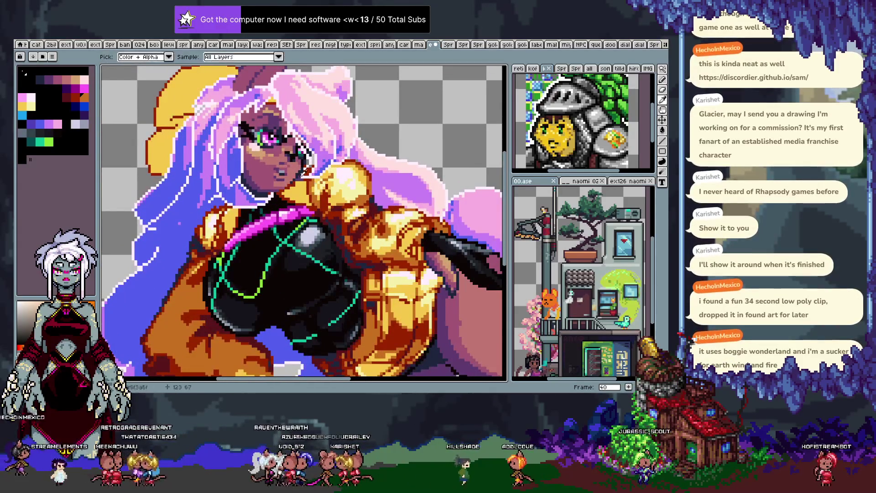
key(g)
key(b)
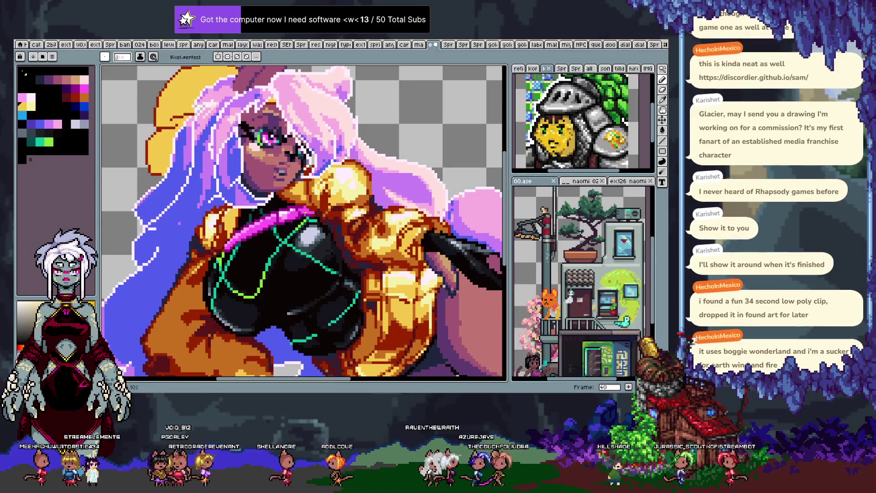
scroll(396, 142, up, 1)
scroll(397, 142, up, 1)
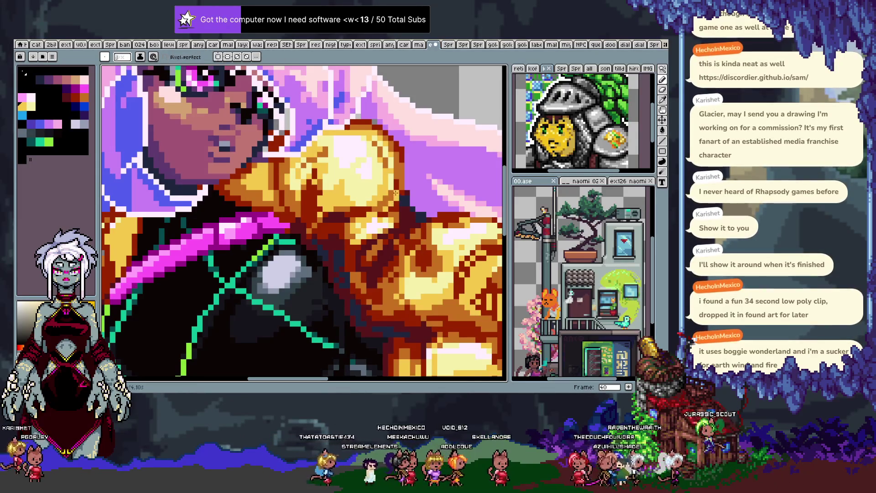
mouse_move(355, 174)
mouse_down()
mouse_move(396, 251)
mouse_move(403, 242)
mouse_up()
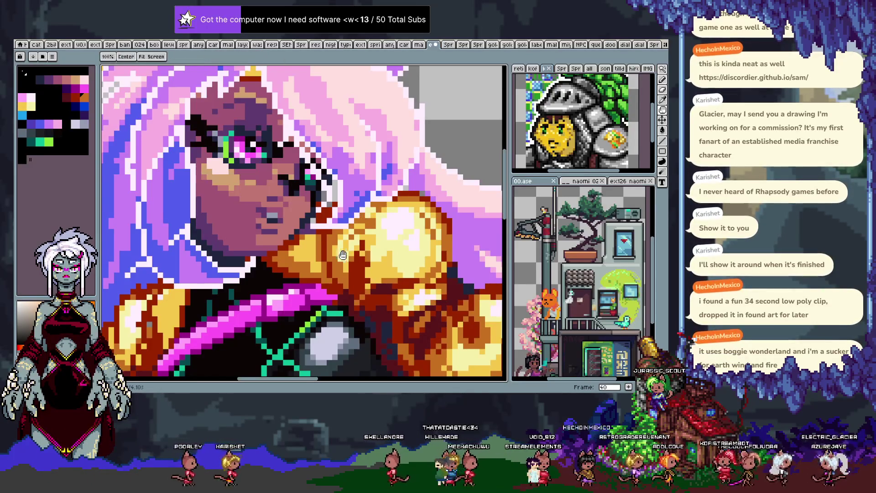
drag(342, 250, 398, 199)
key(b)
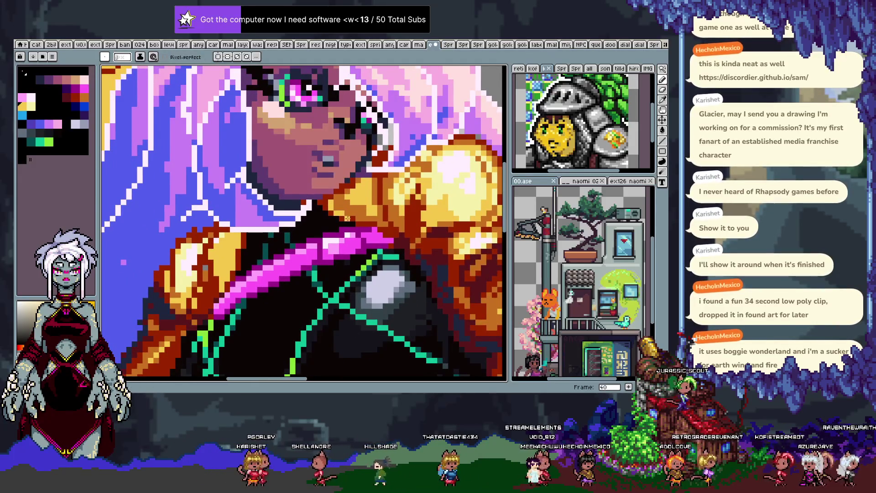
drag(360, 222, 403, 191)
key(i)
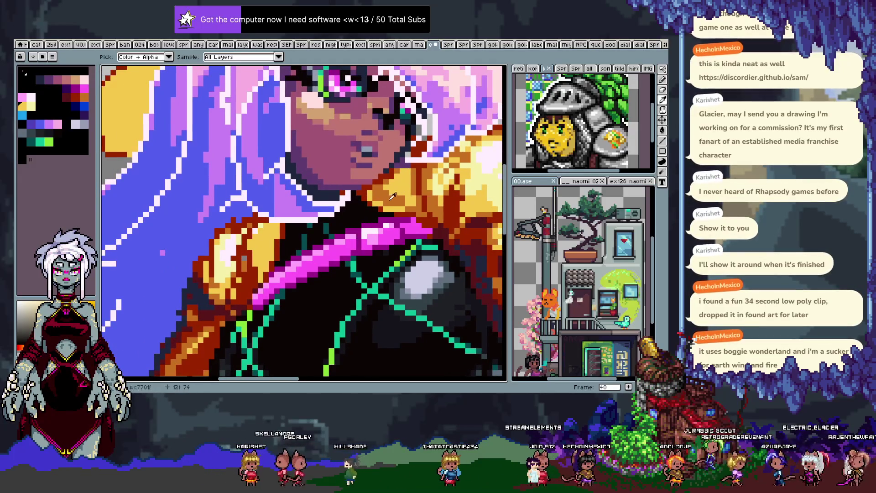
key(b)
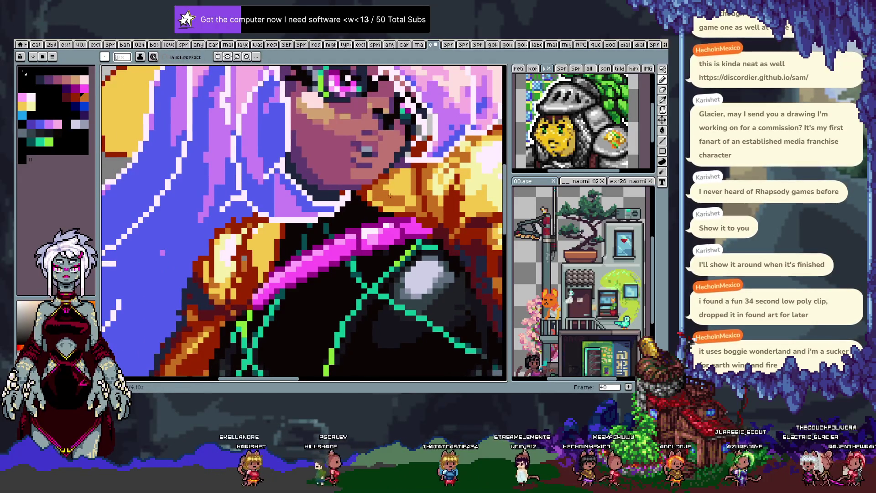
Save the gold-armoured illustration with Ctrl+S and look over the face.
key(ctrl+s)
key(b)
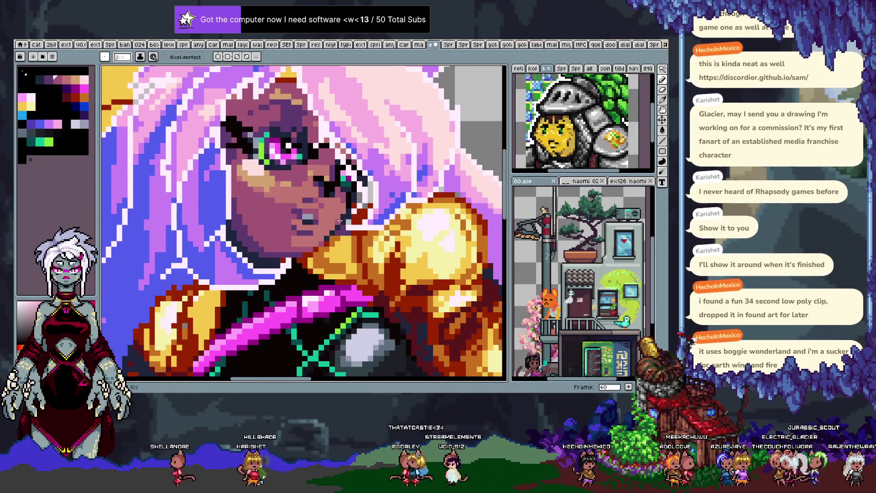
key(i)
key(b)
drag(333, 202, 330, 229)
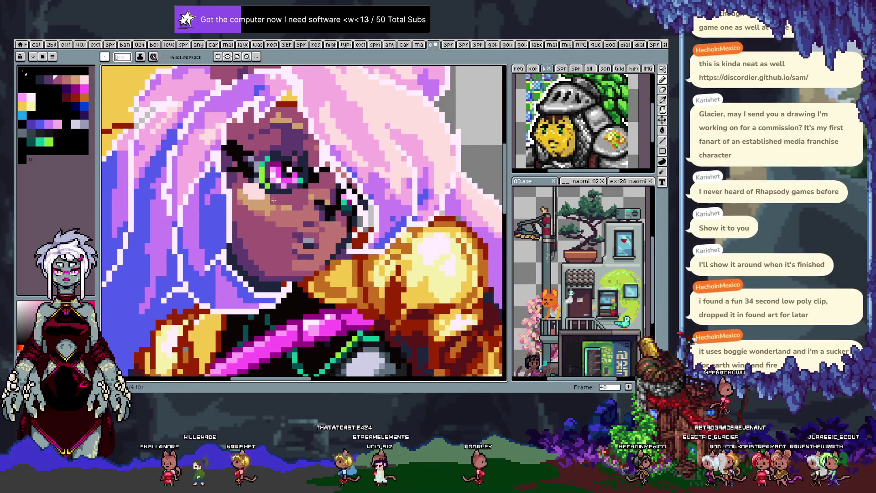
key(i)
key(b)
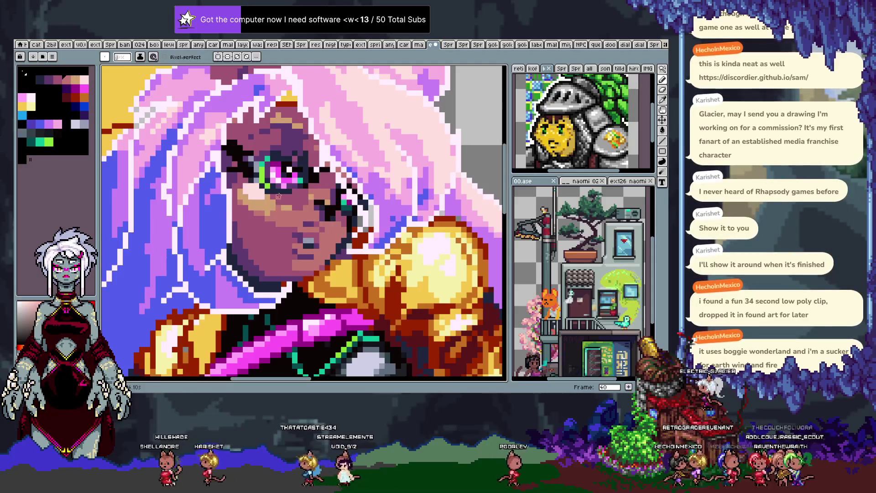
Zoom out and reposition the view of the whole figure.
scroll(301, 232, down, 3)
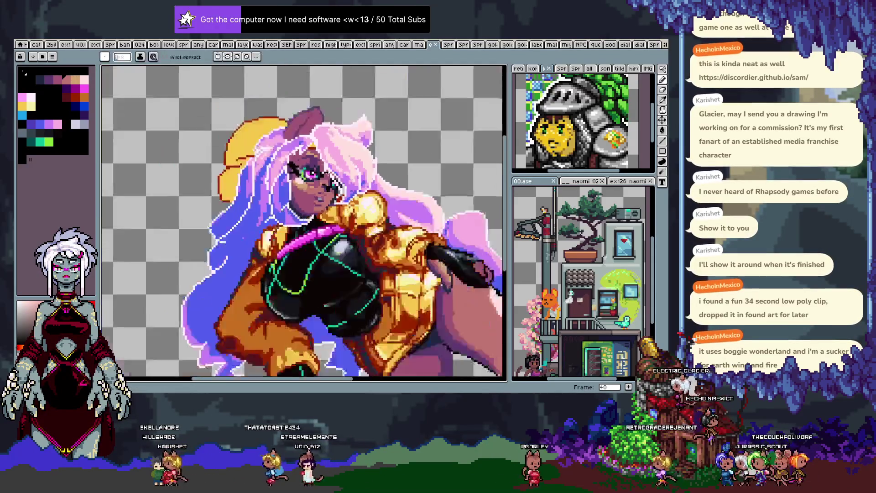
scroll(315, 229, down, 2)
drag(298, 245, 289, 237)
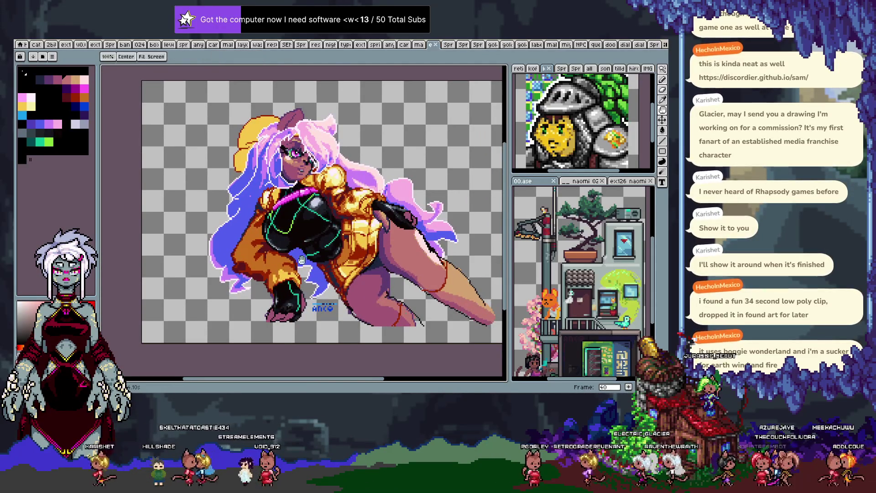
key(v)
drag(330, 257, 331, 267)
key(b)
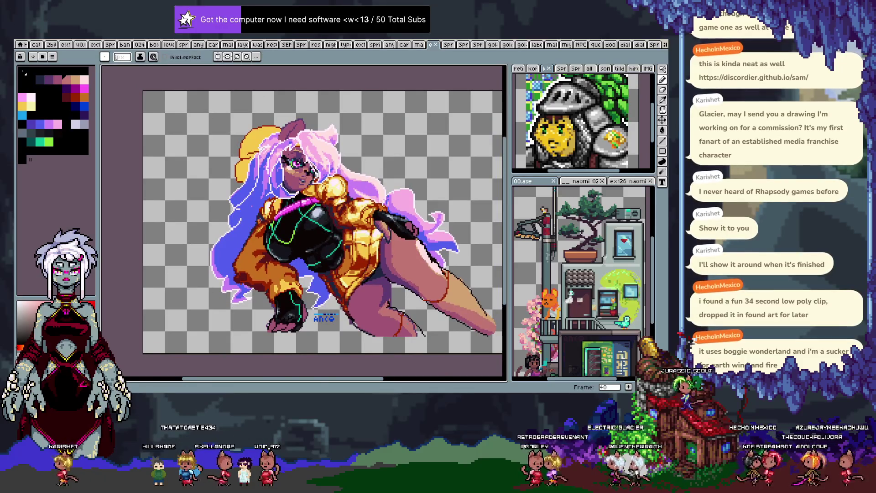
scroll(264, 212, up, 2)
scroll(264, 212, up, 2)
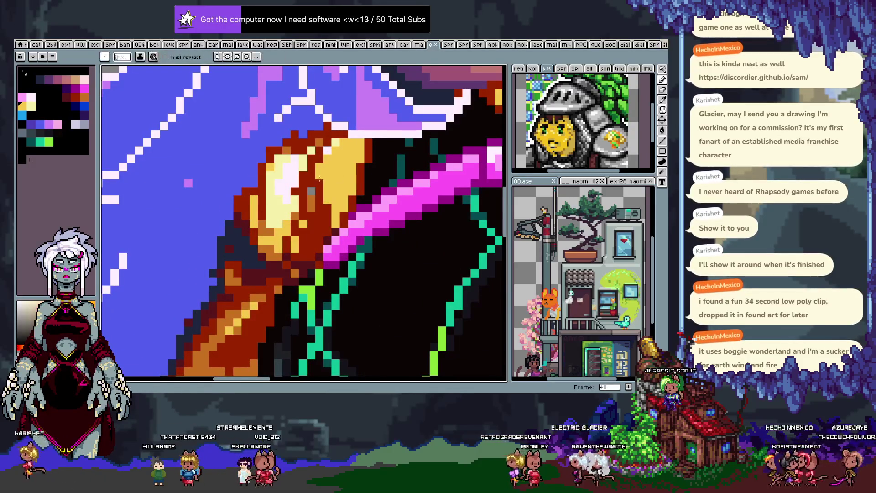
drag(311, 192, 310, 203)
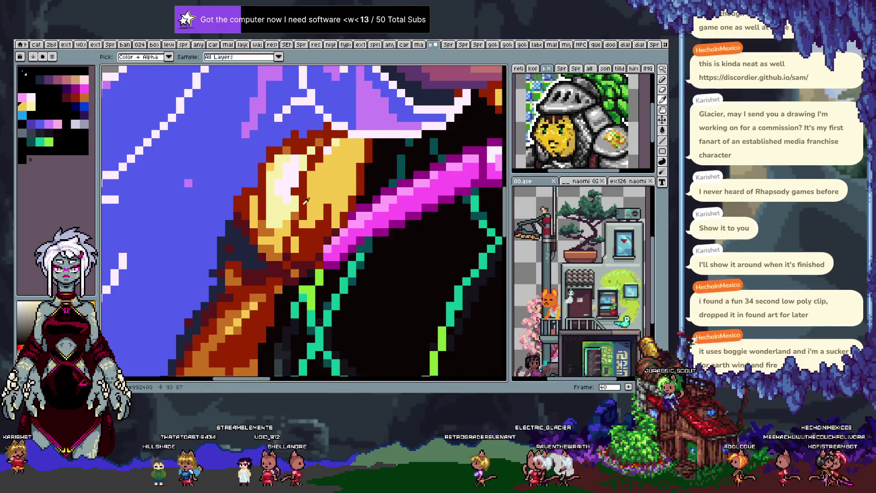
drag(327, 207, 327, 217)
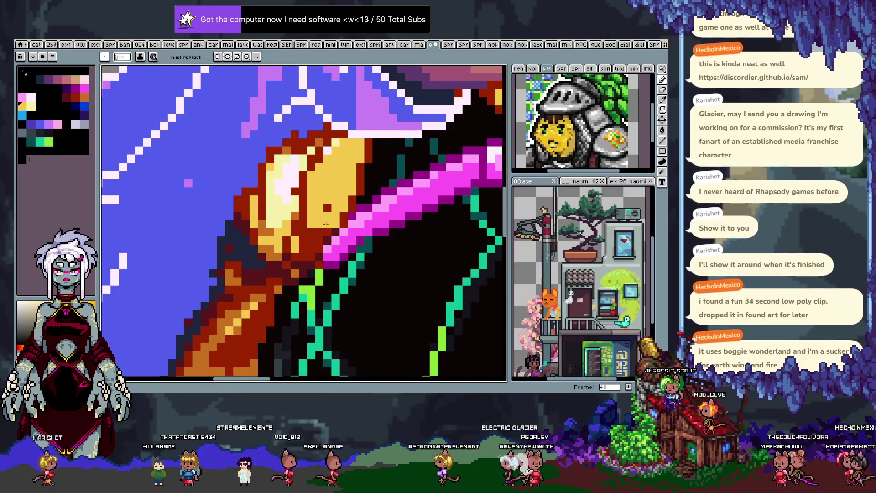
key(alt)
alt+click(295, 192)
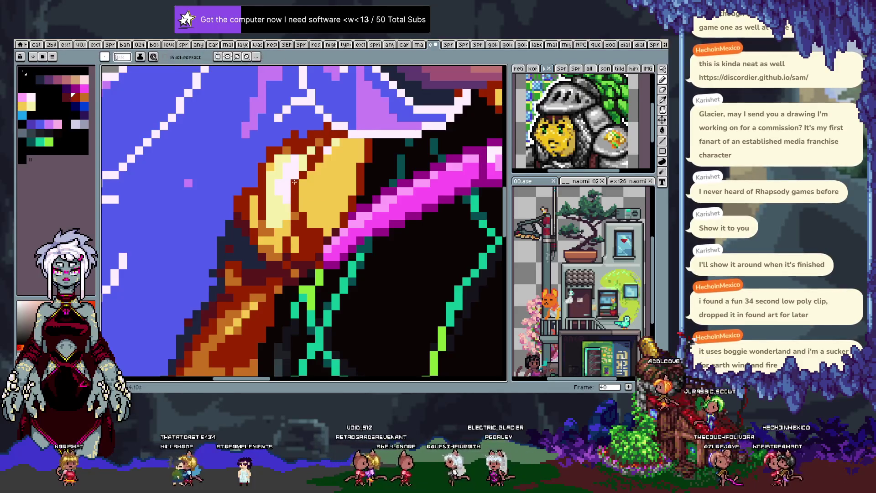
key(alt)
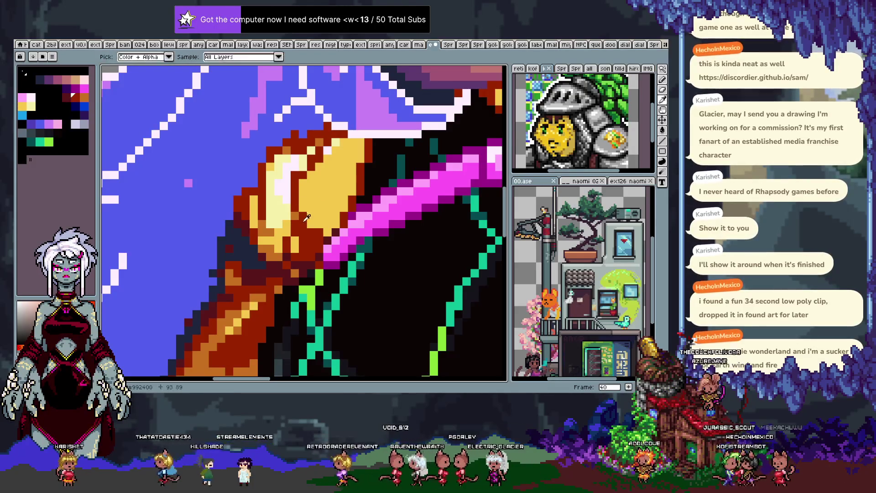
key(alt)
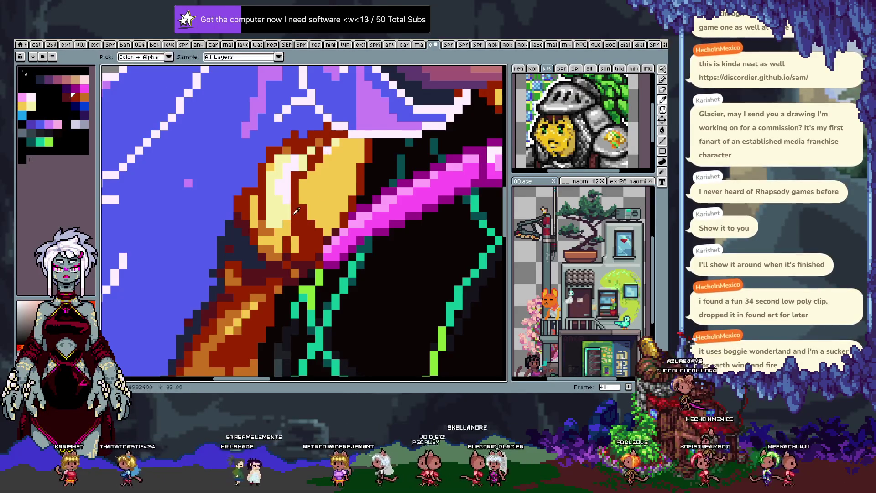
alt+click(306, 199)
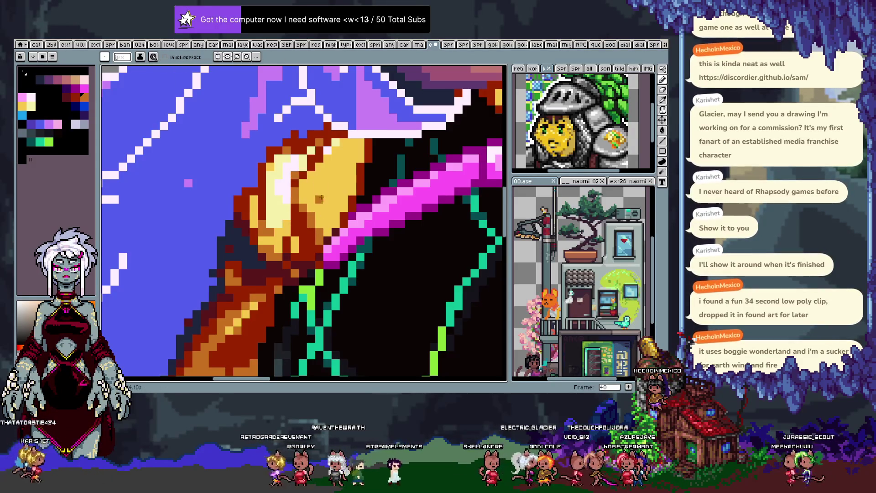
key(alt)
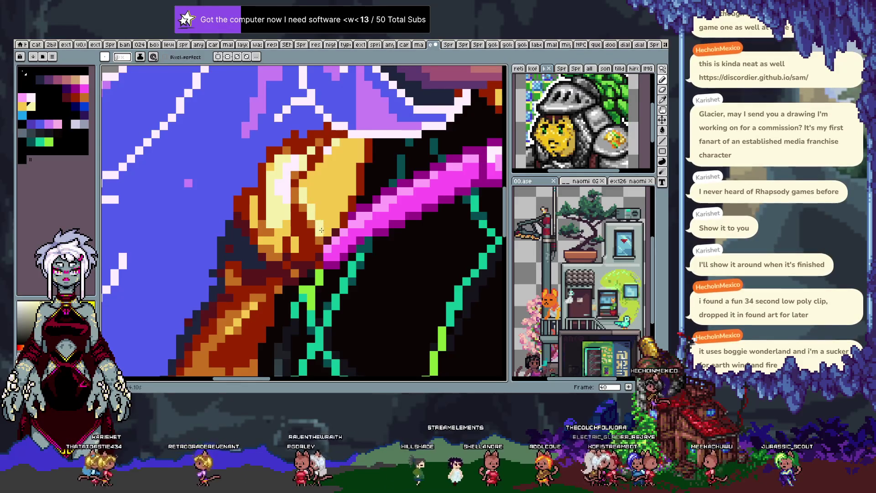
key(alt)
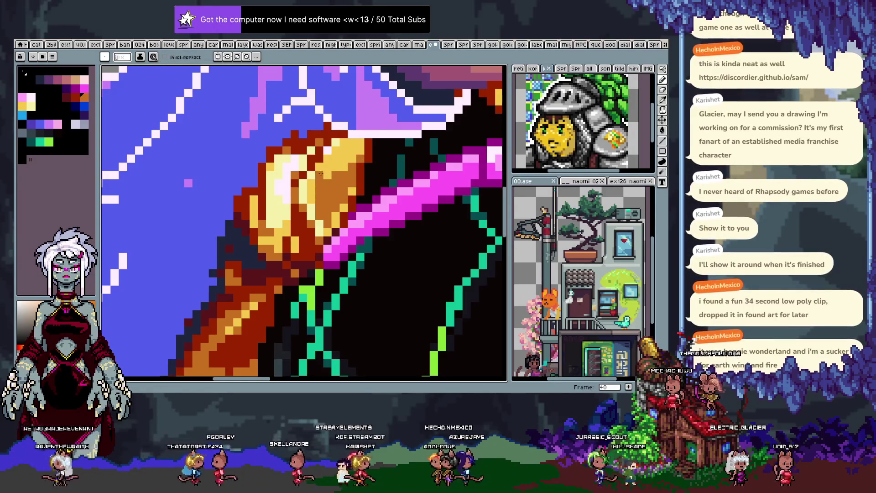
key(i)
click(338, 157)
key(b)
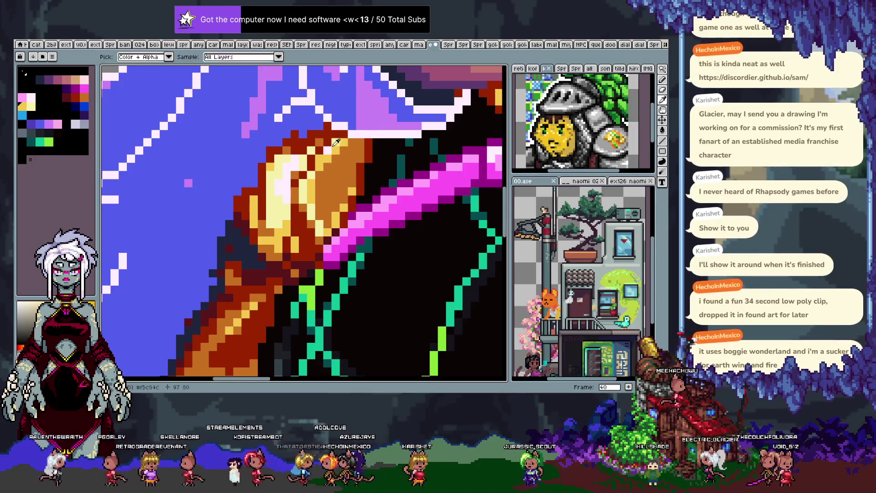
alt+click(302, 207)
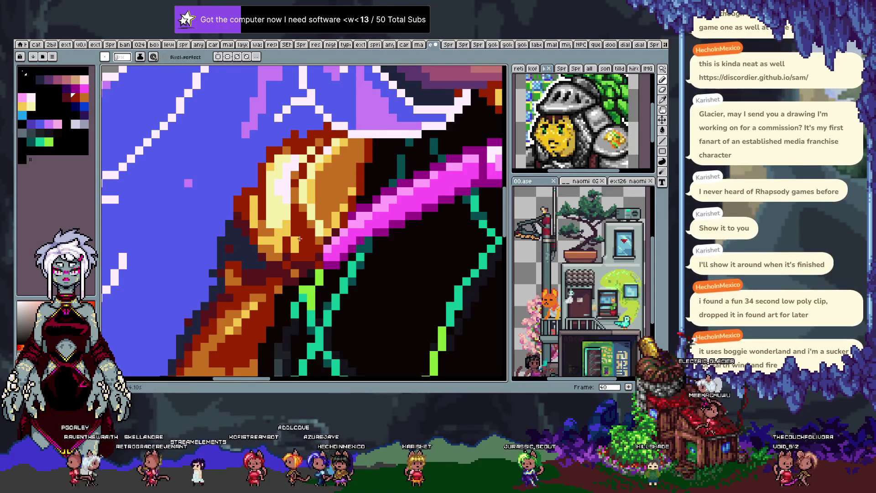
scroll(300, 239, down, 2)
scroll(297, 233, down, 1)
scroll(285, 220, up, 3)
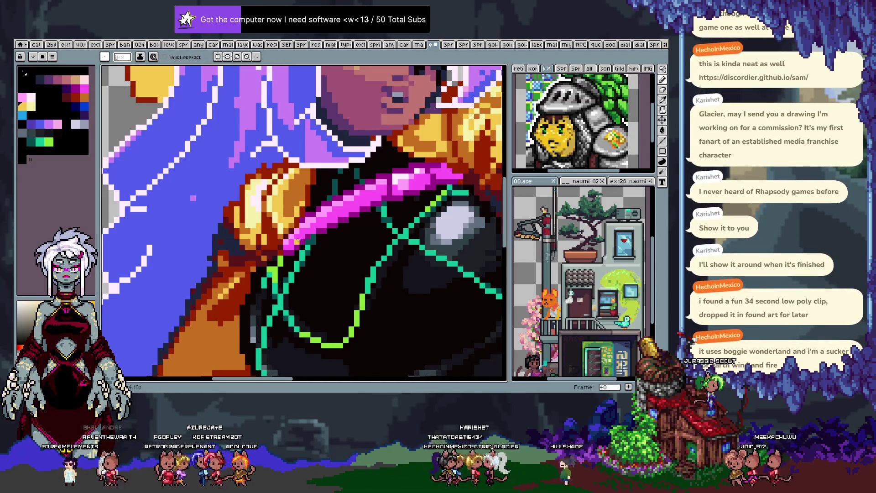
key(v)
key(b)
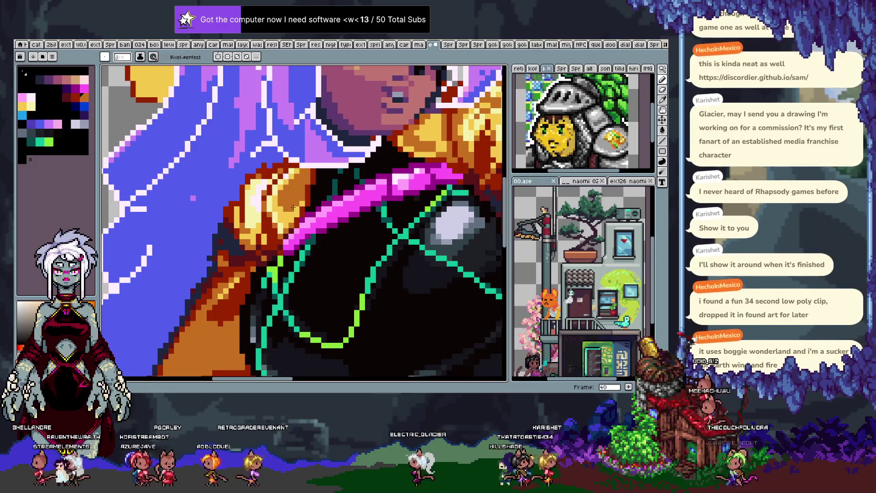
scroll(271, 242, down, 1)
scroll(271, 242, up, 1)
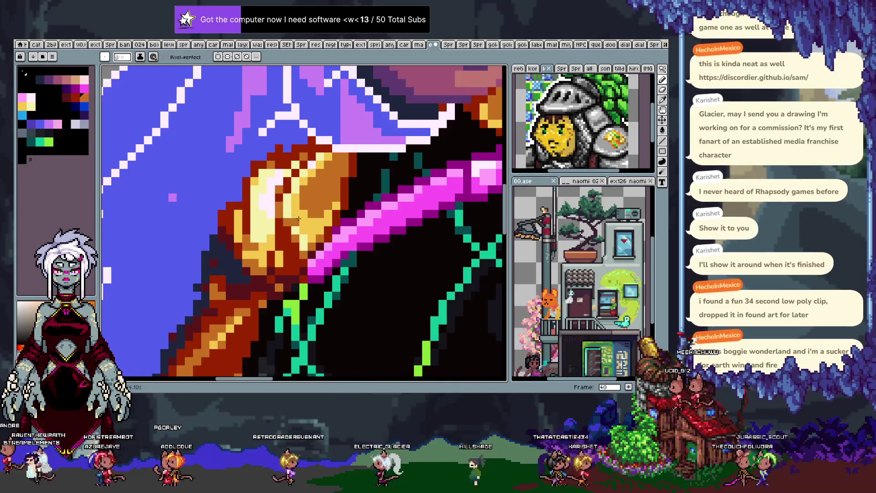
scroll(271, 242, down, 2)
scroll(339, 222, up, 3)
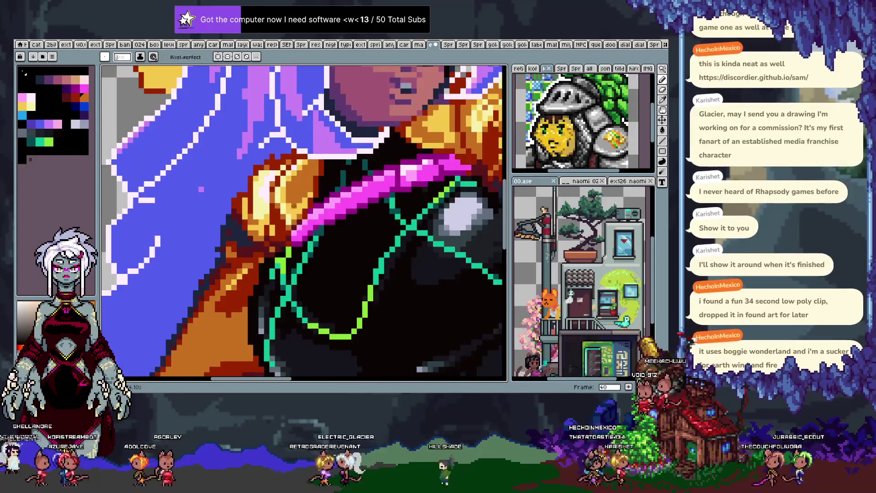
scroll(339, 222, down, 3)
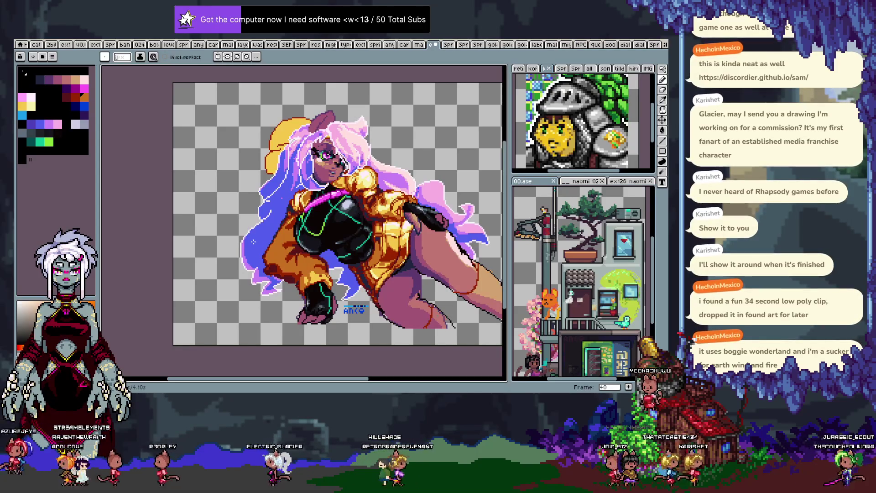
Save the character illustration with Ctrl+S.
key(ctrl+s)
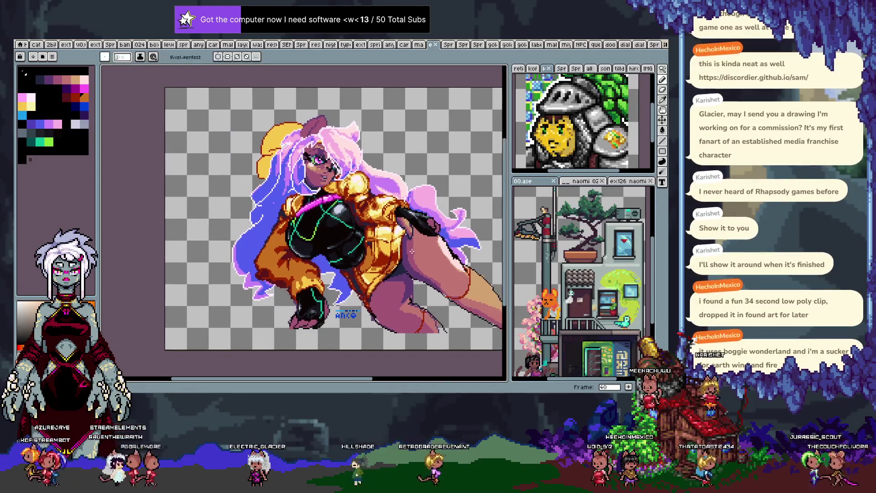
scroll(334, 161, up, 2)
scroll(334, 161, up, 2)
drag(333, 161, 350, 162)
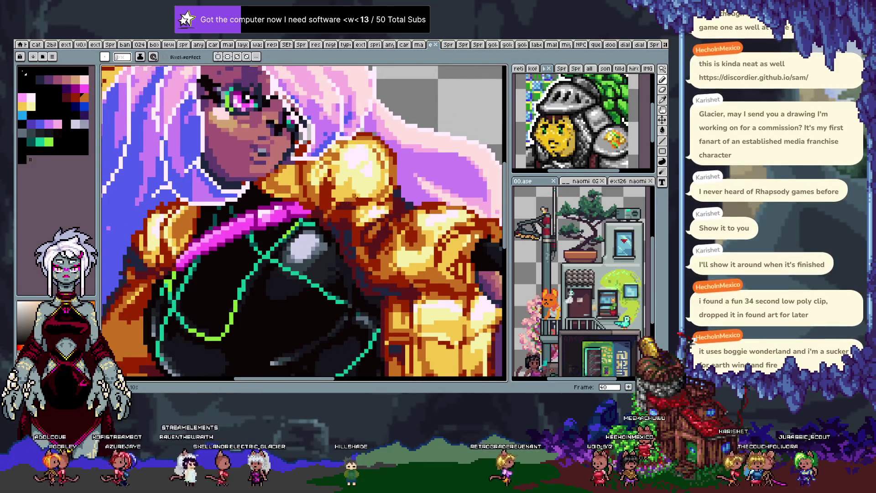
Fix a pixel near the gold jacket's shoulder using red sampled from the artwork.
key(alt)
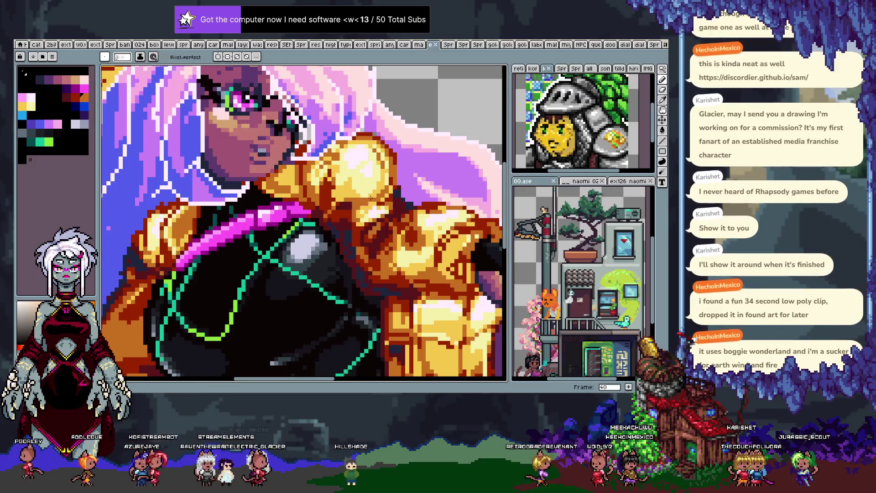
click(371, 179)
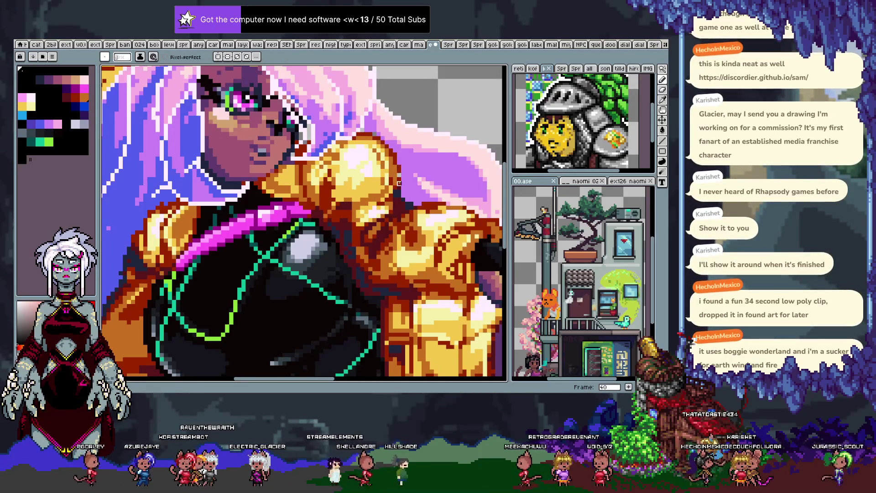
key(ctrl)
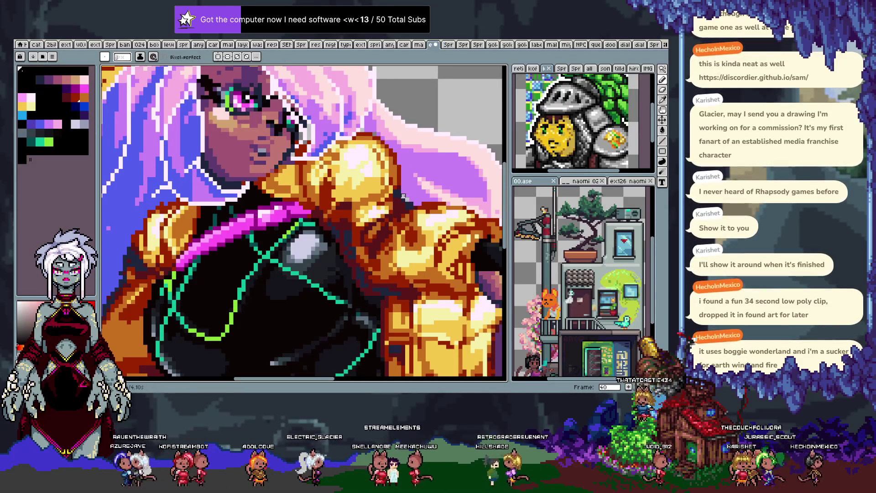
alt+click(405, 194)
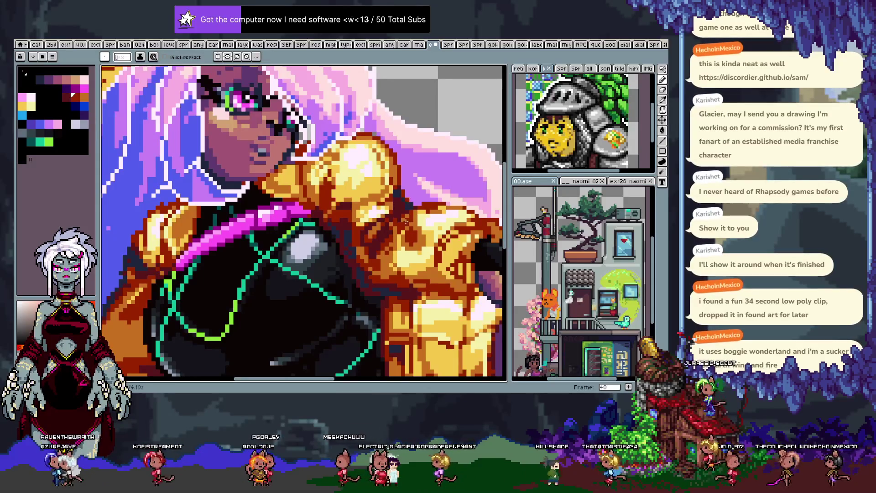
mouse_move(295, 210)
mouse_down()
mouse_move(368, 231)
mouse_move(299, 163)
mouse_up()
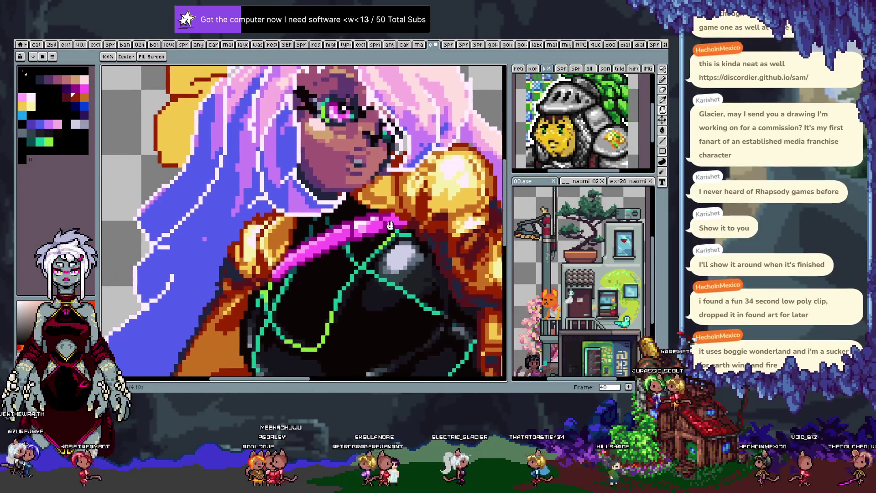
Paint over the stray dark hair pixels in lavender.
key(v)
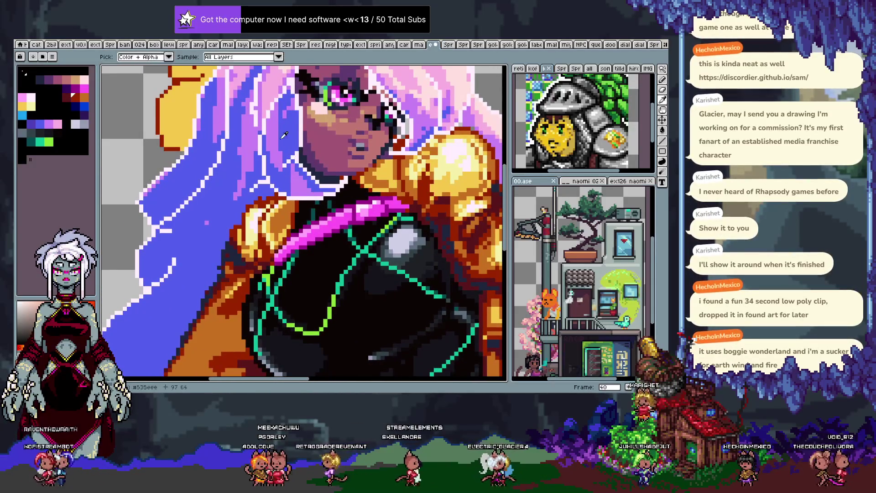
key(b)
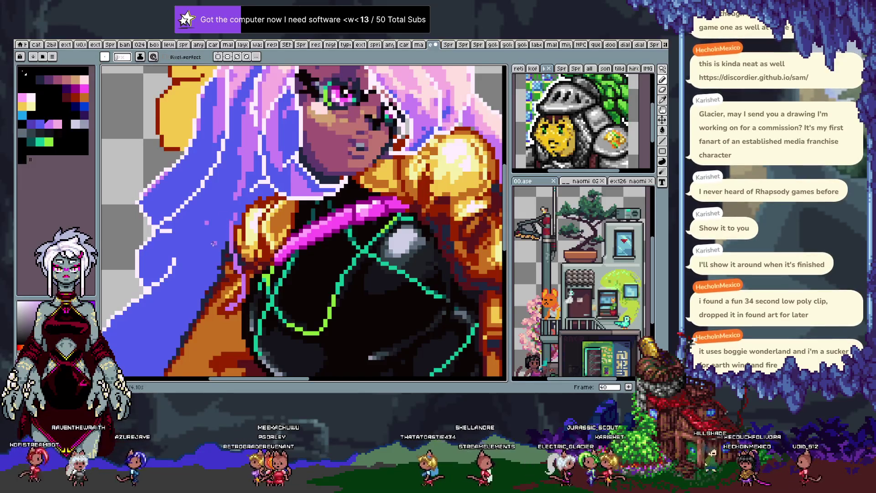
drag(227, 265, 224, 232)
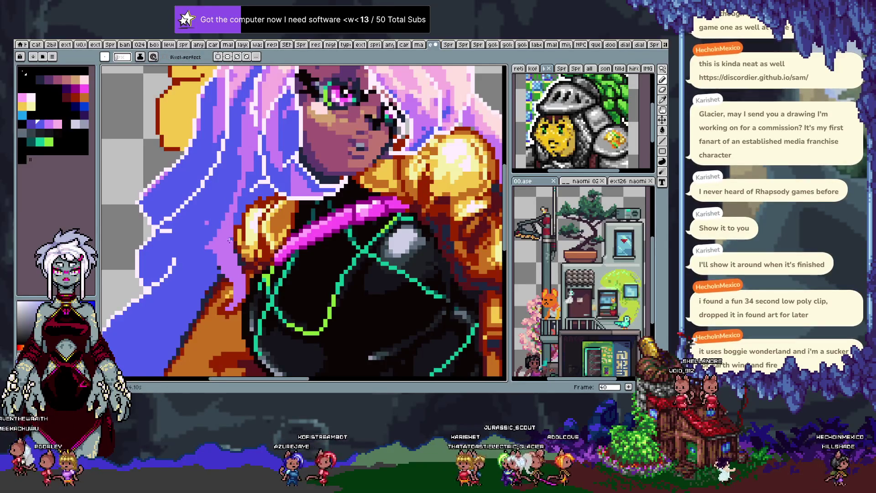
Sample pink and draw an outline along the orange sleeve's left edge.
key(i)
scroll(327, 204, up, 1)
scroll(326, 204, up, 1)
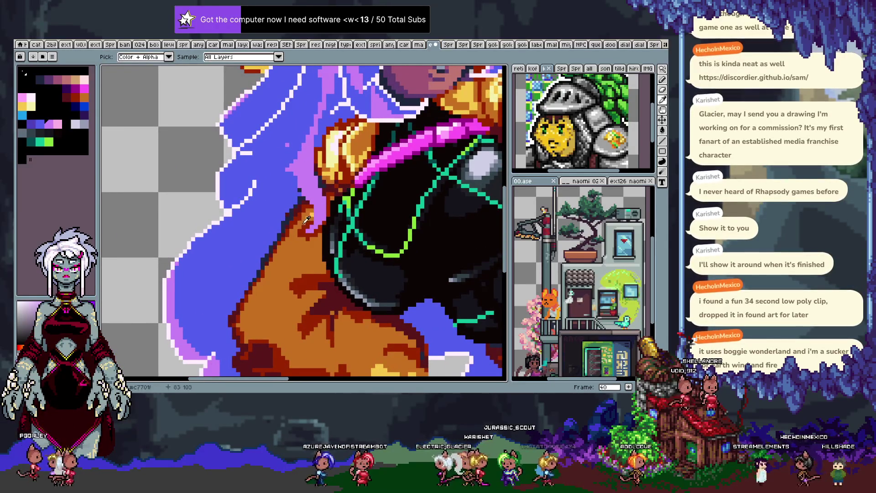
alt+click(306, 220)
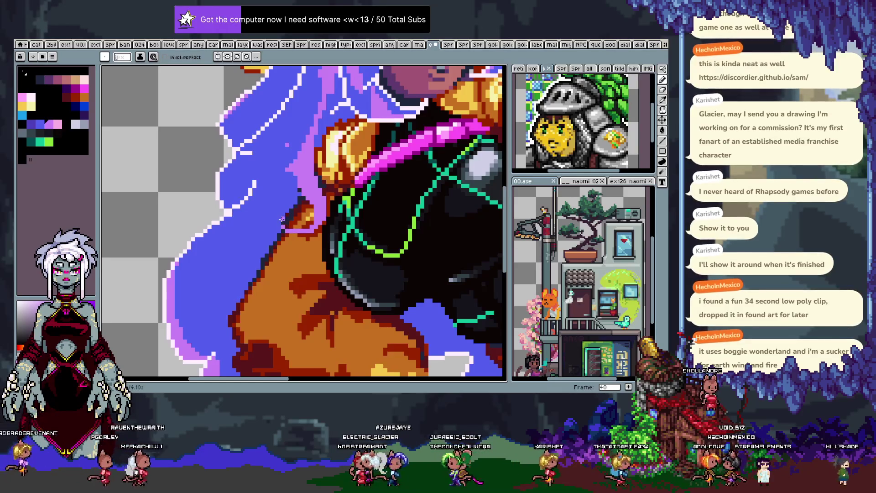
drag(282, 213, 301, 228)
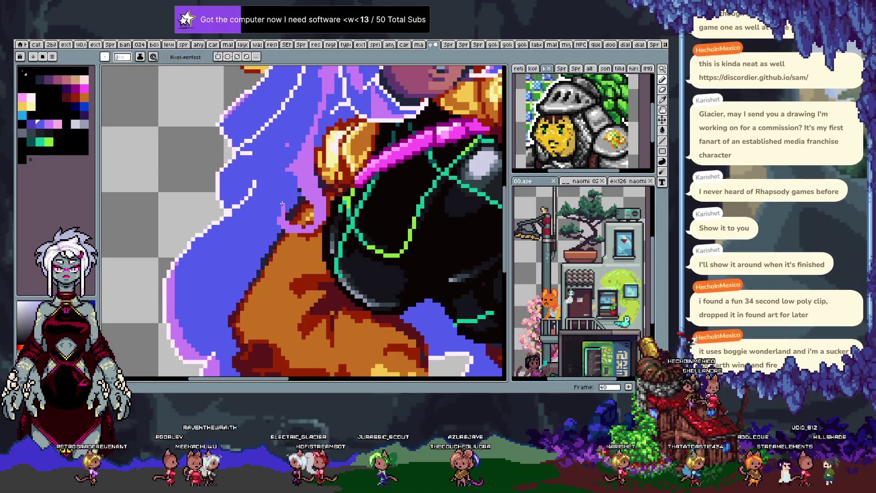
key(v)
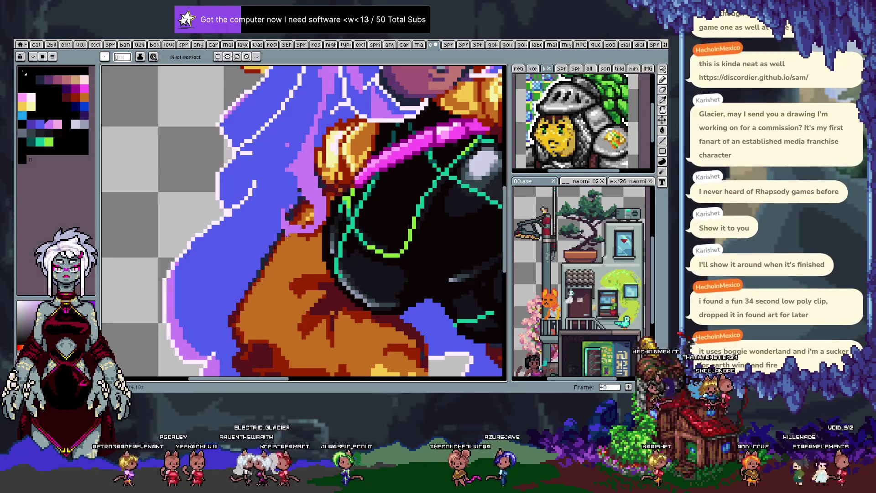
scroll(299, 242, down, 5)
key(b)
scroll(305, 232, up, 2)
scroll(292, 231, up, 1)
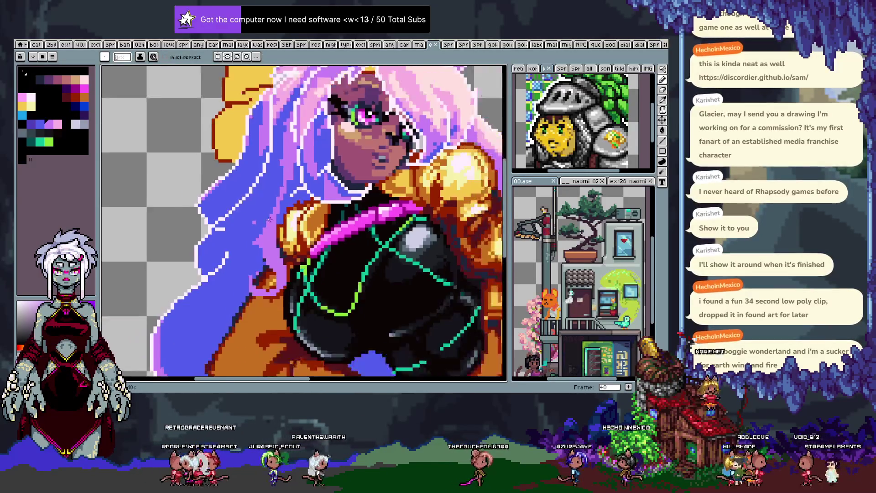
Undo the last stroke on the character illustration.
drag(286, 232, 270, 239)
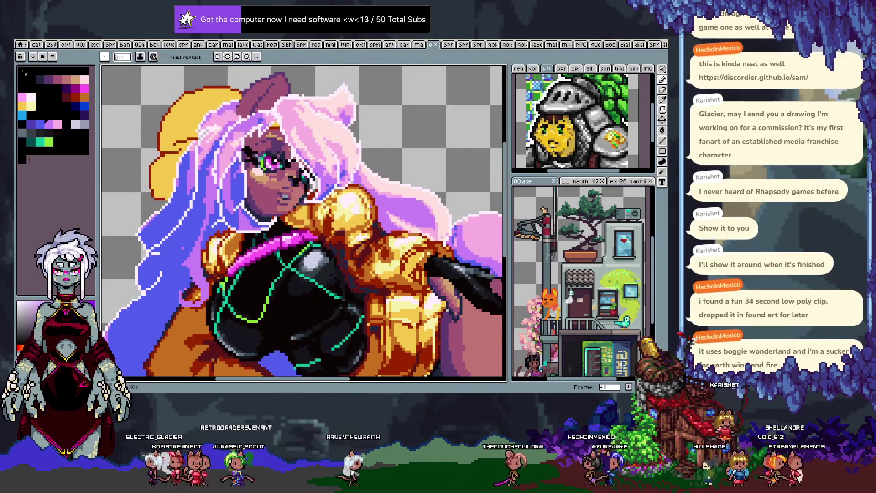
scroll(399, 210, down, 2)
scroll(403, 228, down, 1)
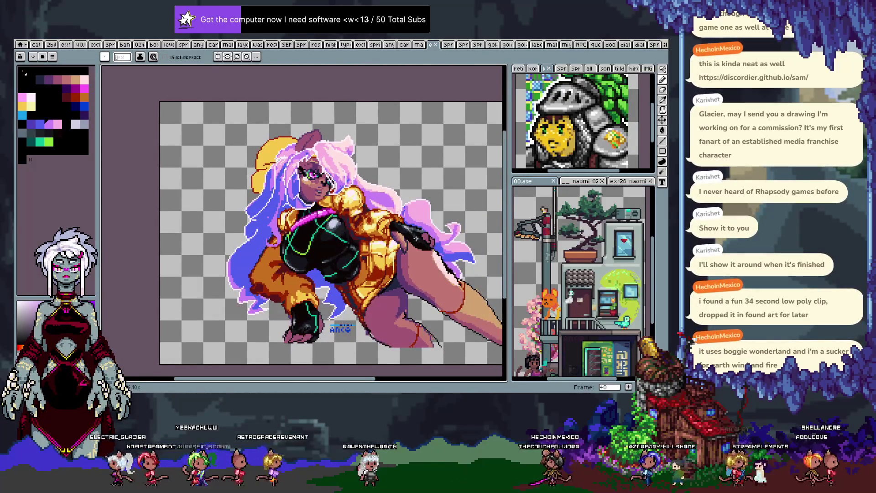
scroll(406, 238, up, 3)
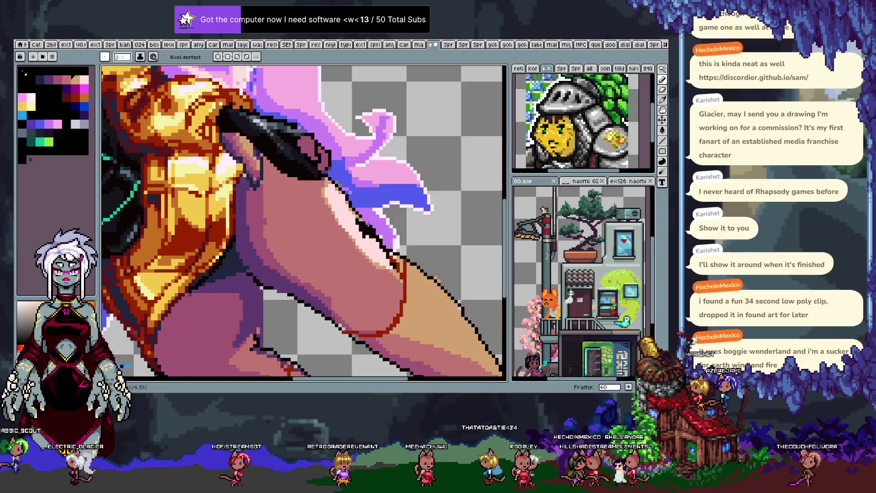
key(ctrl+z)
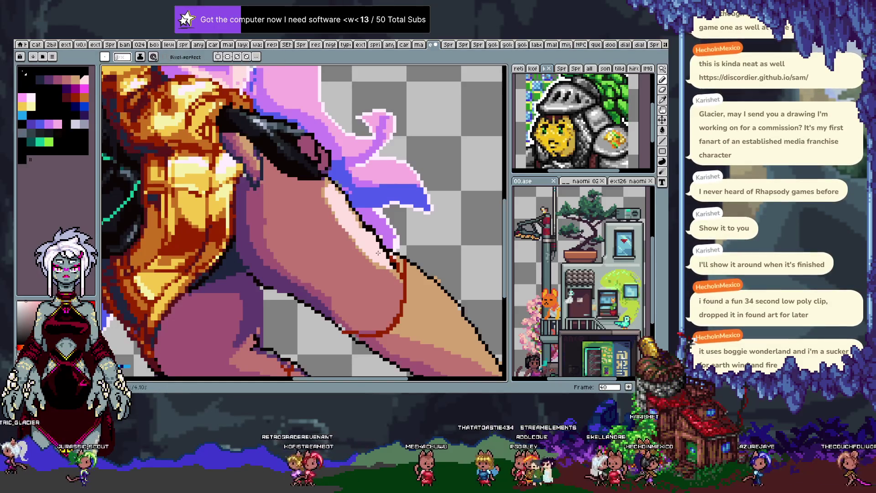
Switch to another open sprite showing an empty transparent canvas.
scroll(362, 248, down, 4)
drag(360, 263, 359, 270)
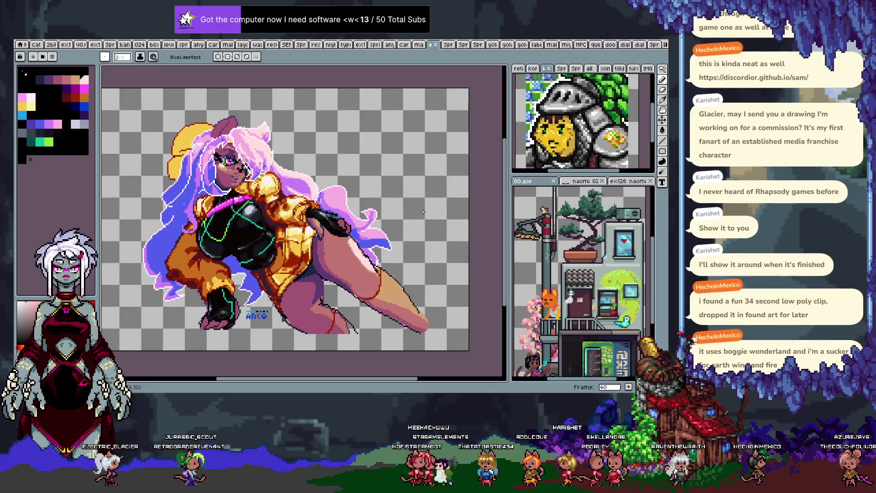
click(436, 44)
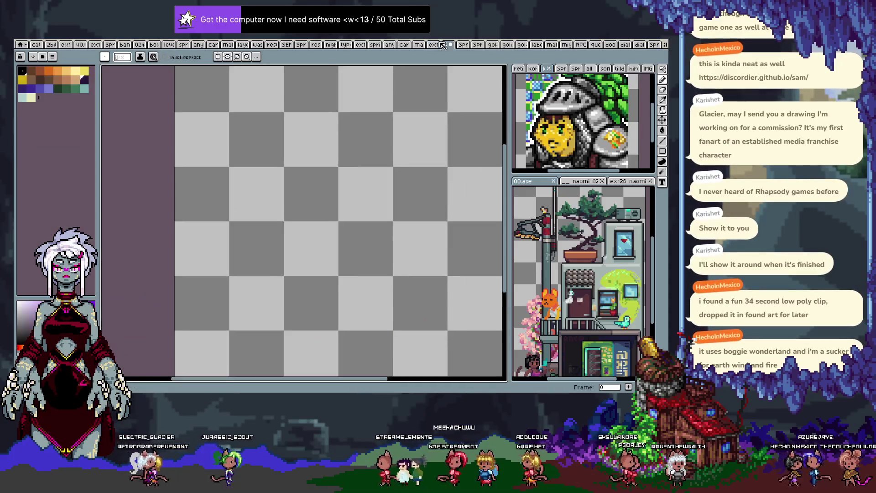
Scroll through the open sprite documents looking for the three-character illustration.
scroll(443, 45, down, 2)
scroll(443, 44, down, 1)
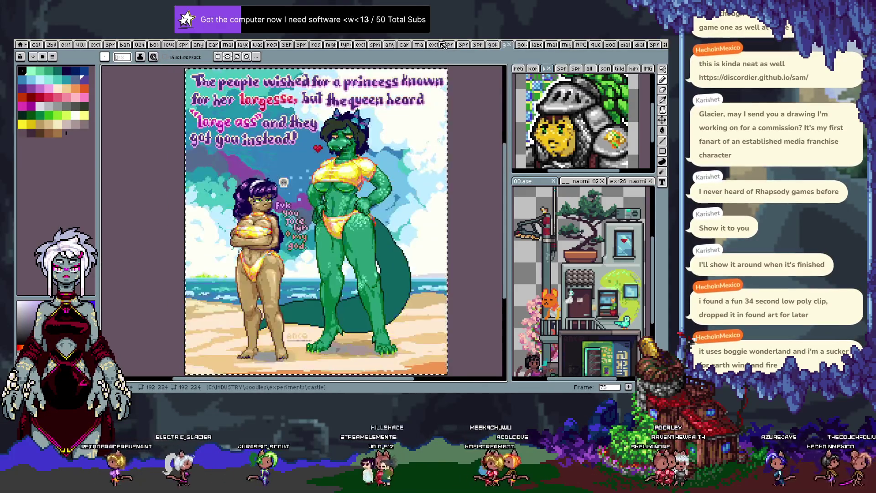
scroll(442, 44, down, 1)
scroll(443, 44, down, 1)
scroll(443, 45, down, 1)
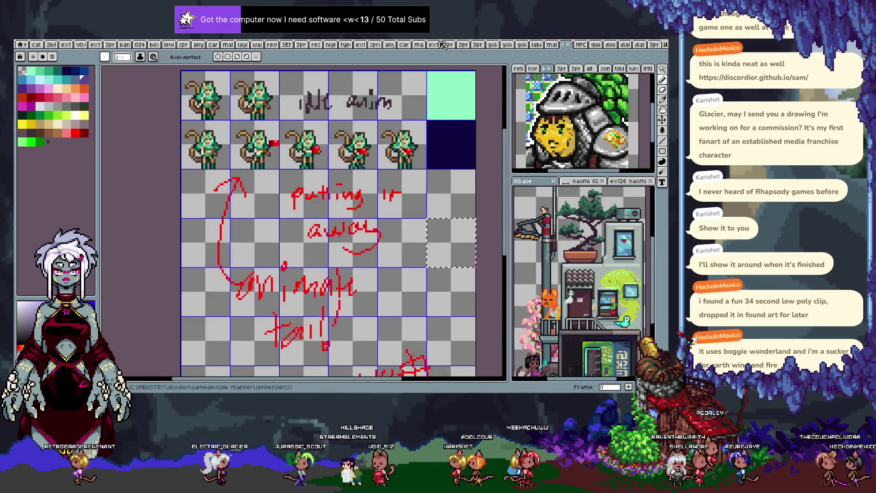
scroll(443, 45, down, 1)
scroll(442, 44, down, 1)
scroll(443, 44, down, 1)
scroll(442, 45, down, 1)
scroll(443, 45, down, 1)
scroll(443, 44, down, 1)
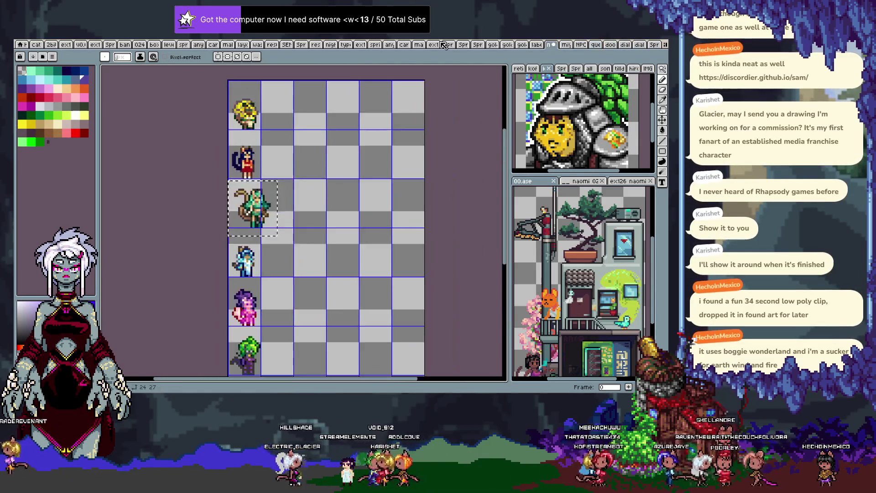
scroll(444, 45, down, 1)
scroll(444, 45, down, 1)
scroll(443, 45, down, 1)
scroll(444, 44, up, 1)
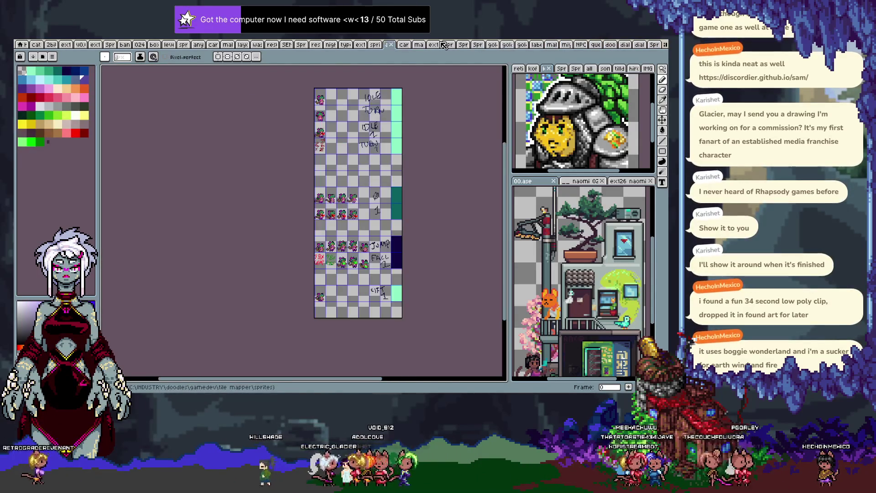
scroll(444, 44, up, 1)
scroll(444, 45, up, 2)
scroll(443, 44, up, 3)
scroll(443, 45, up, 1)
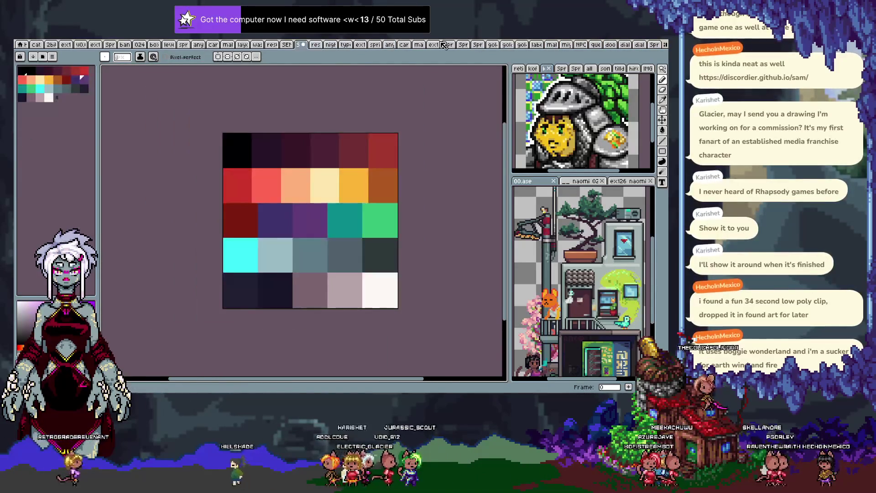
scroll(443, 45, up, 1)
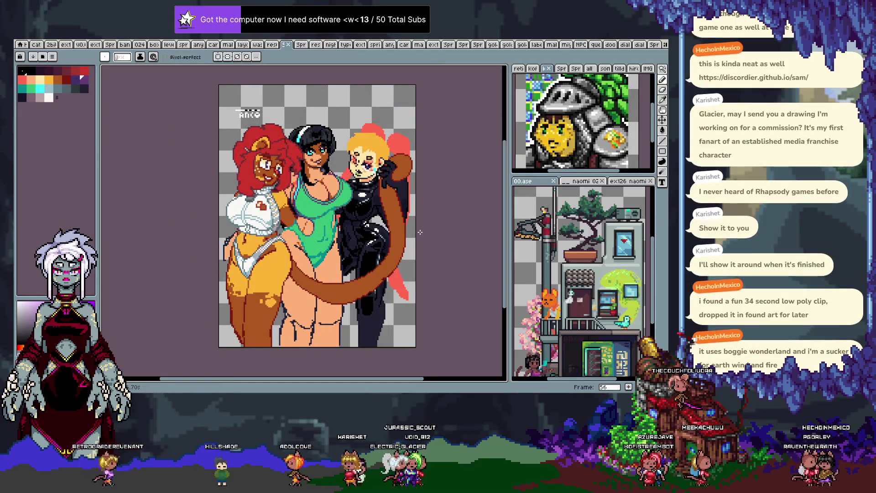
Zoom and pan to the red-haired character's white top and yellow shorts, then sample the dark red outline.
scroll(337, 291, up, 2)
scroll(310, 258, up, 1)
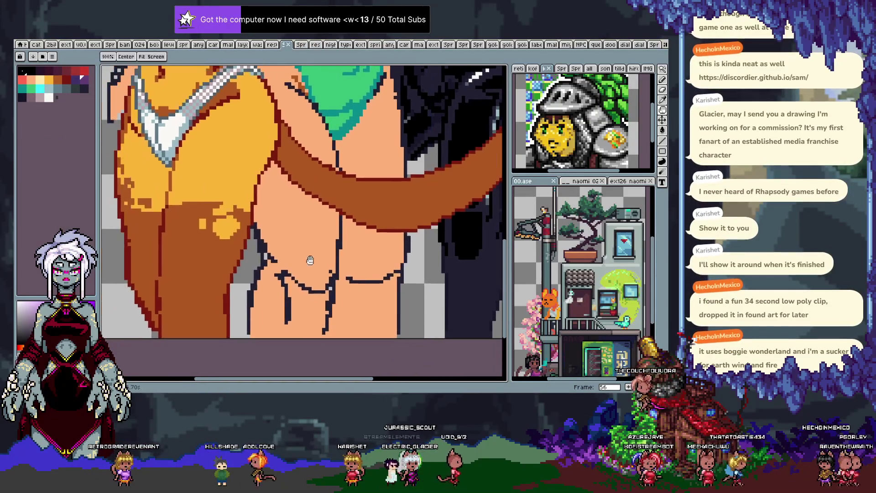
key(Tab)
key(Tab)
key(Tab)
key(Tab)
drag(319, 192, 291, 155)
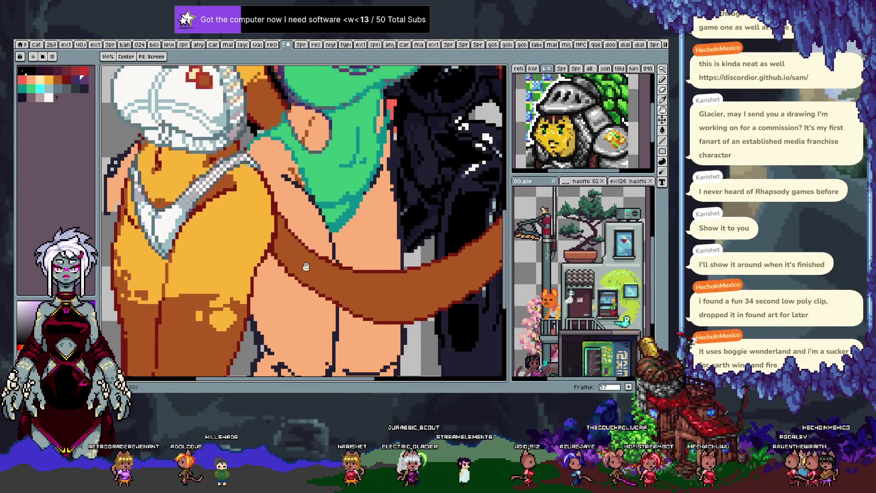
scroll(240, 187, down, 1)
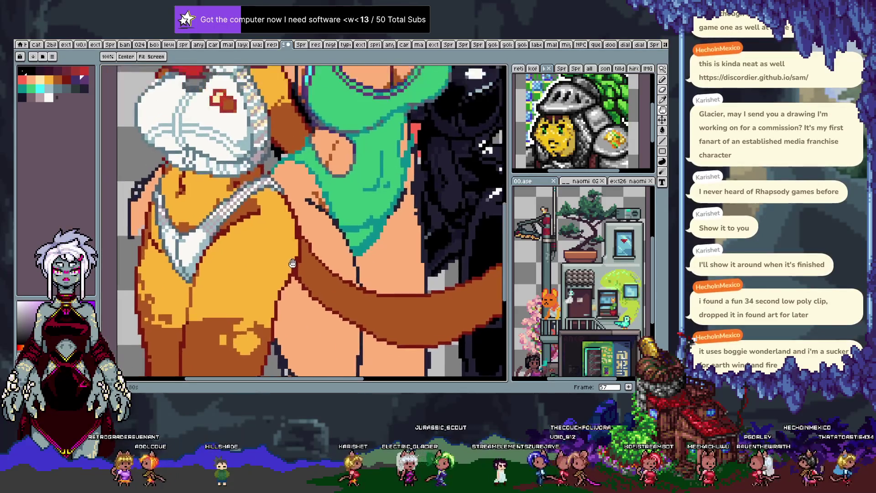
drag(239, 187, 307, 269)
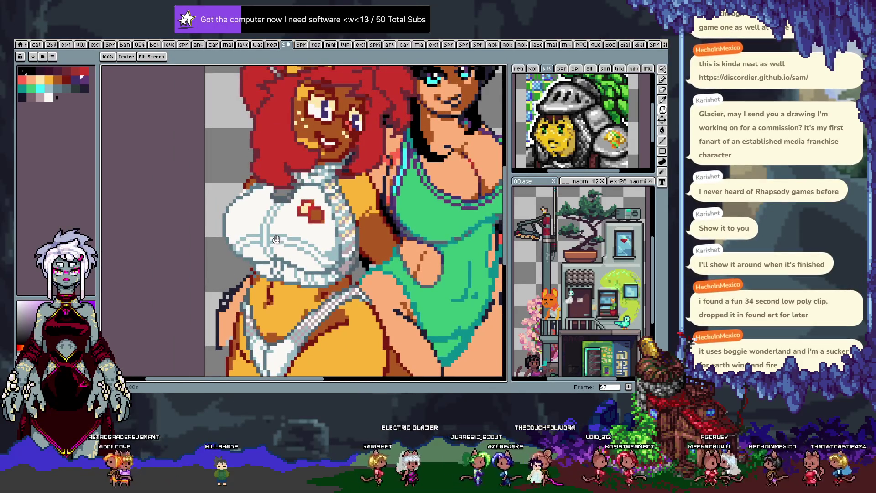
drag(259, 288, 234, 258)
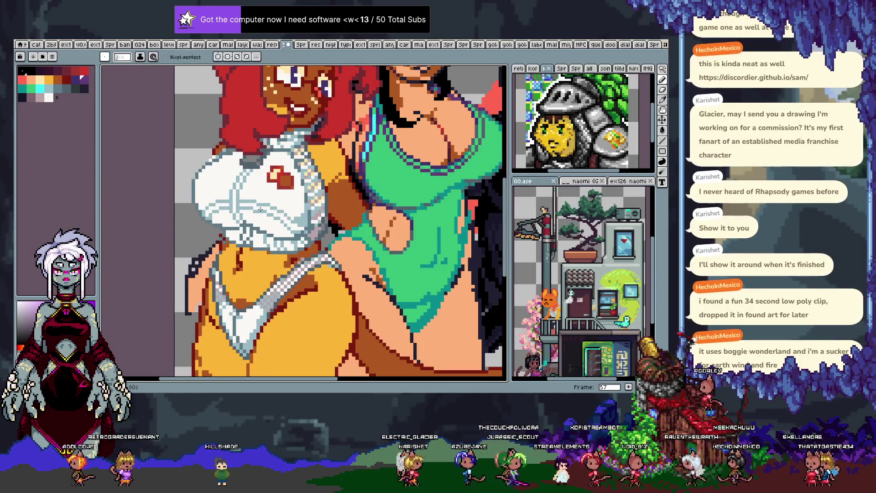
scroll(260, 209, down, 1)
scroll(256, 219, up, 1)
mouse_move(249, 228)
mouse_down()
mouse_move(245, 253)
mouse_move(277, 210)
mouse_up()
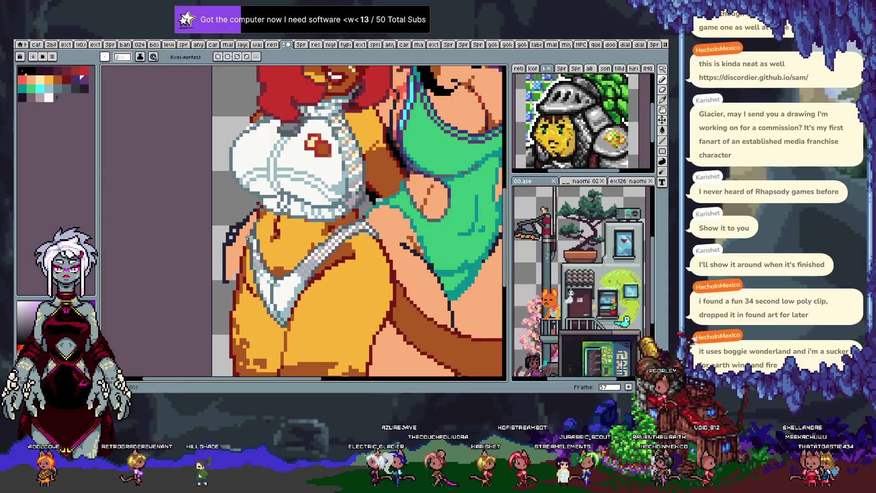
alt+click(264, 214)
Draw a brown outline down the left edge of the yellow shorts, redoing the first attempt.
drag(259, 209, 218, 260)
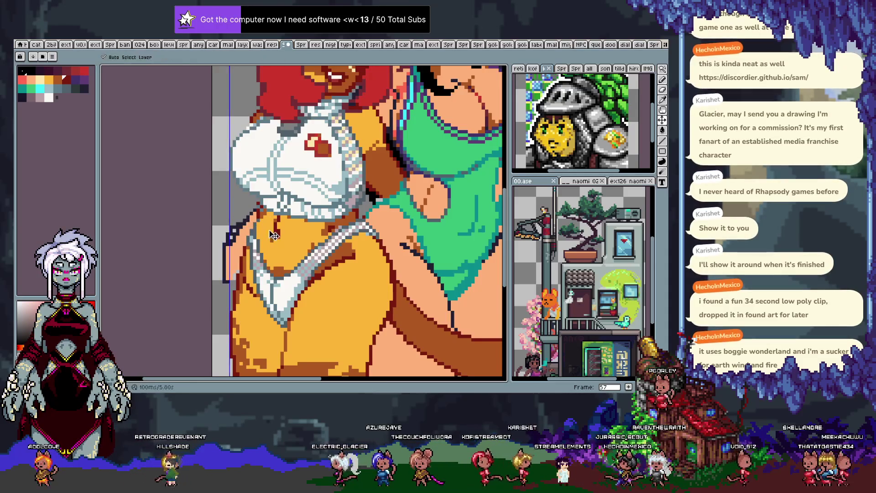
key(ctrl+z)
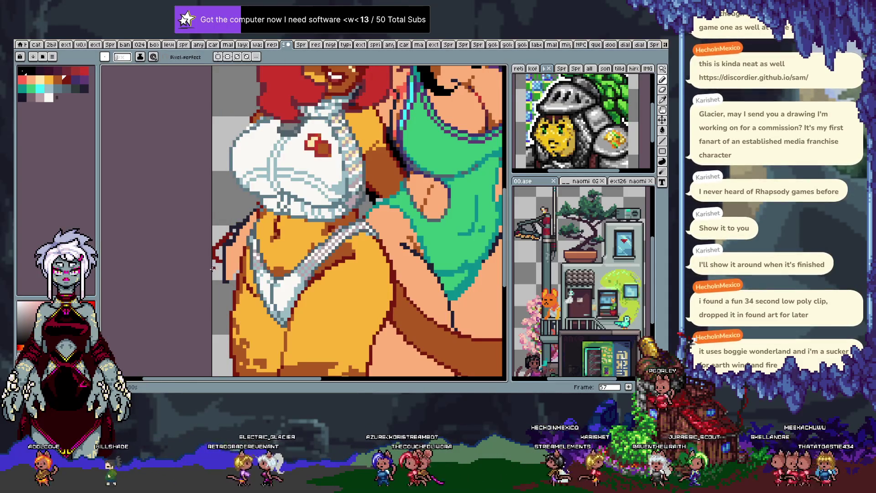
key(ctrl+z)
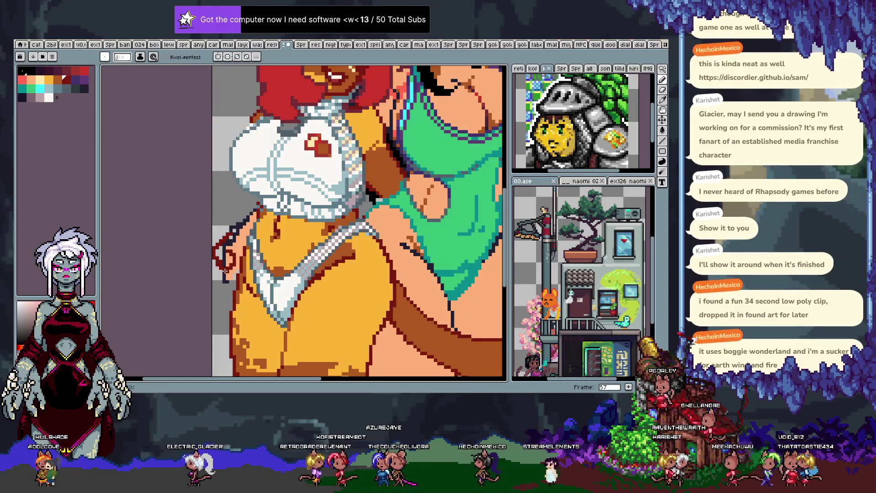
drag(225, 270, 226, 280)
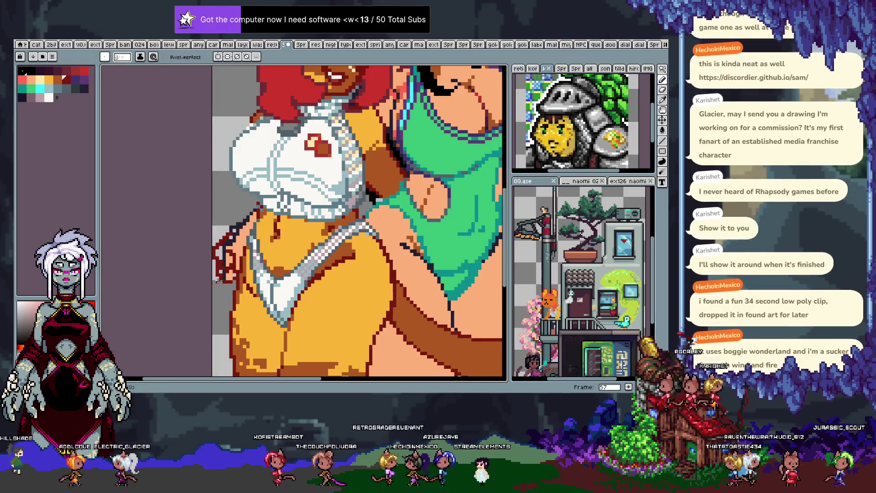
drag(218, 280, 230, 283)
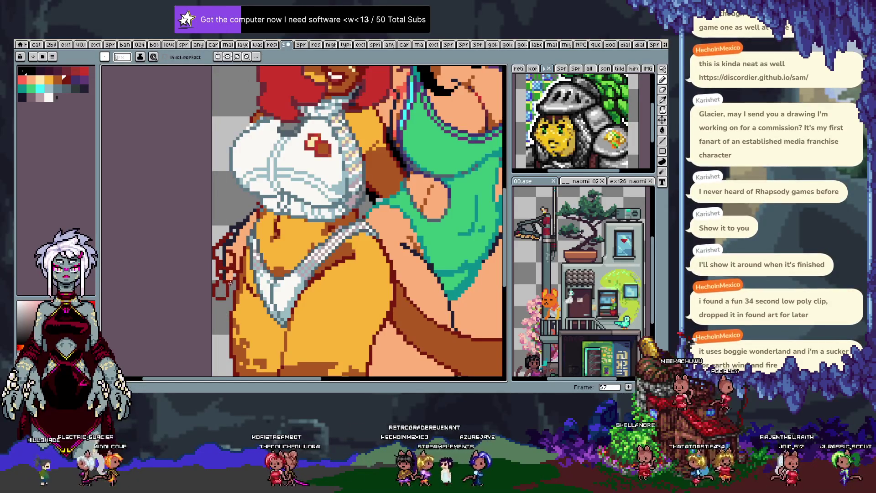
Fill the small outlined area beside the shorts with brown using the Paint Bucket.
key(i)
key(b)
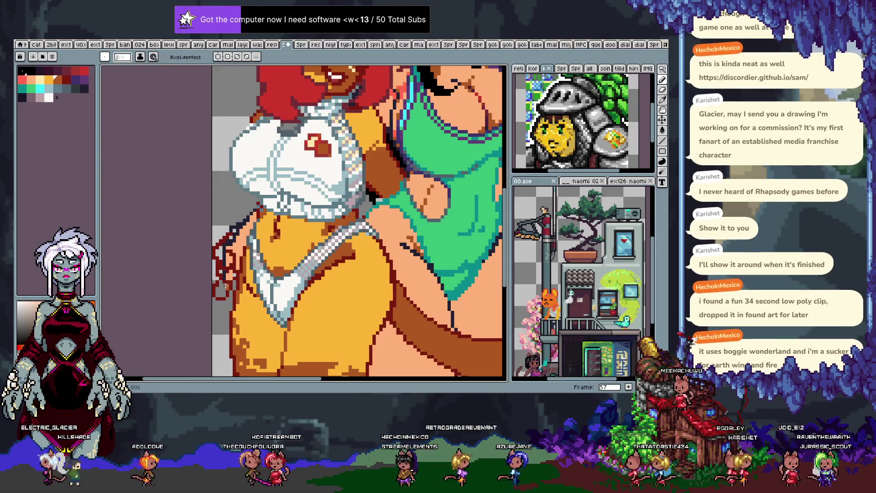
key(g)
click(219, 291)
key(b)
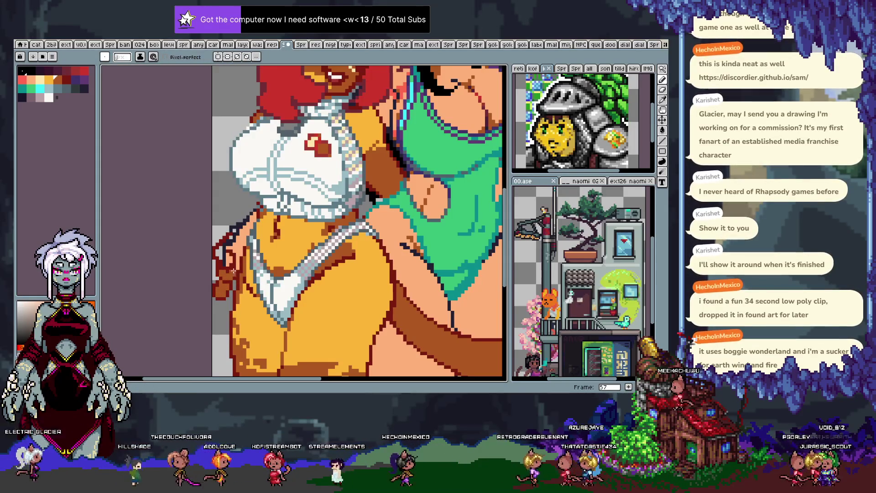
Sample darker brown, orange and shorts colours from the artwork for further drawing.
alt+click(224, 272)
alt+click(230, 264)
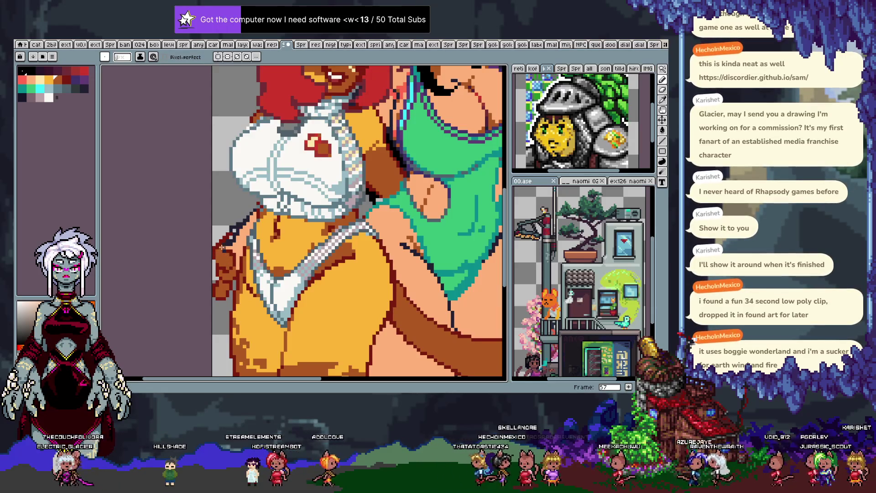
alt+click(216, 275)
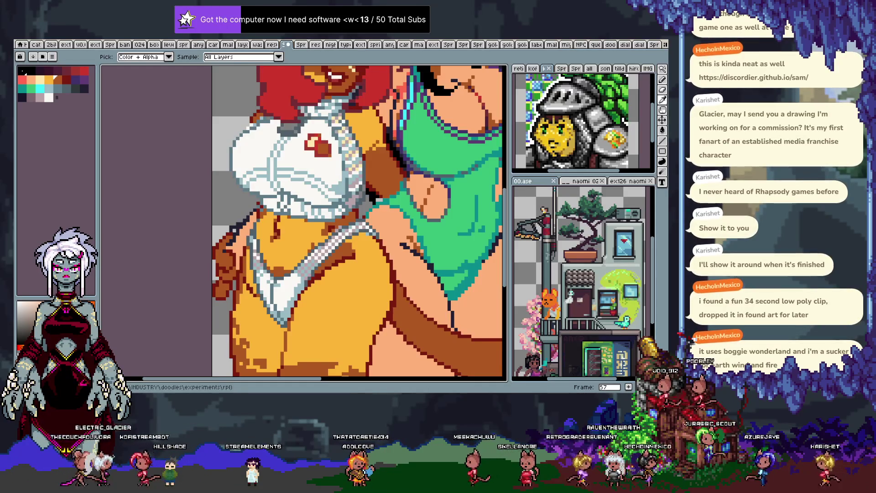
key(b)
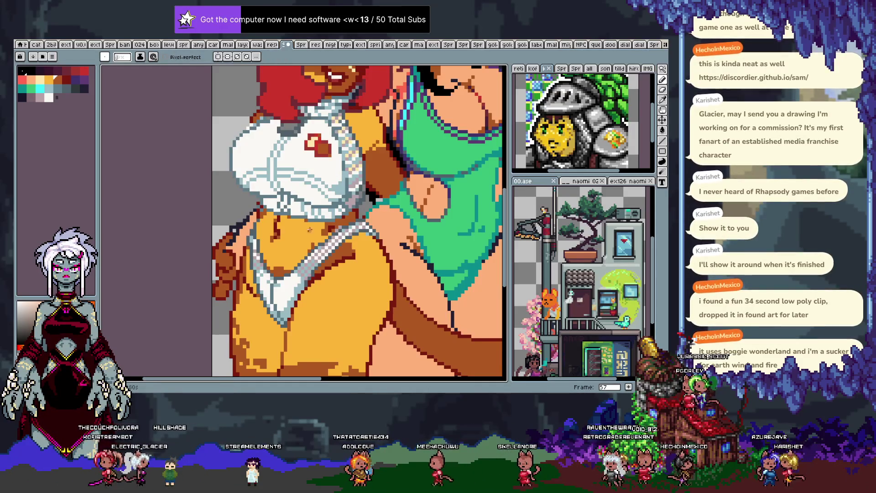
key(i)
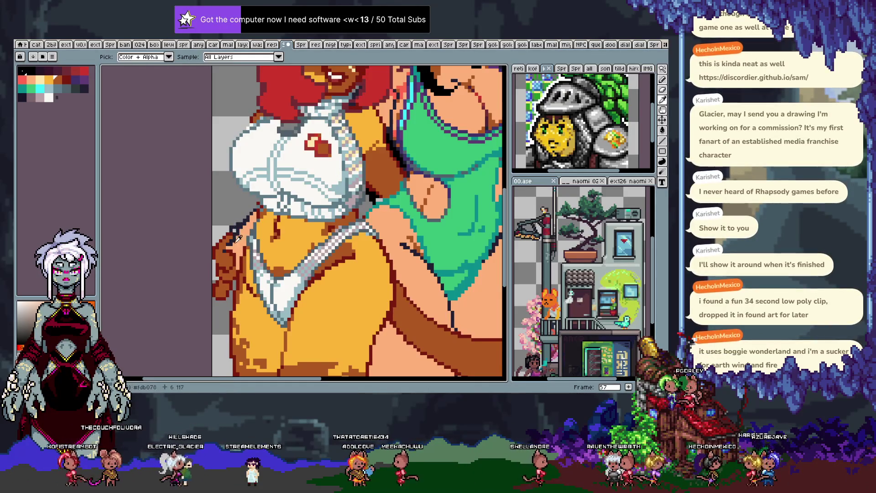
click(237, 266)
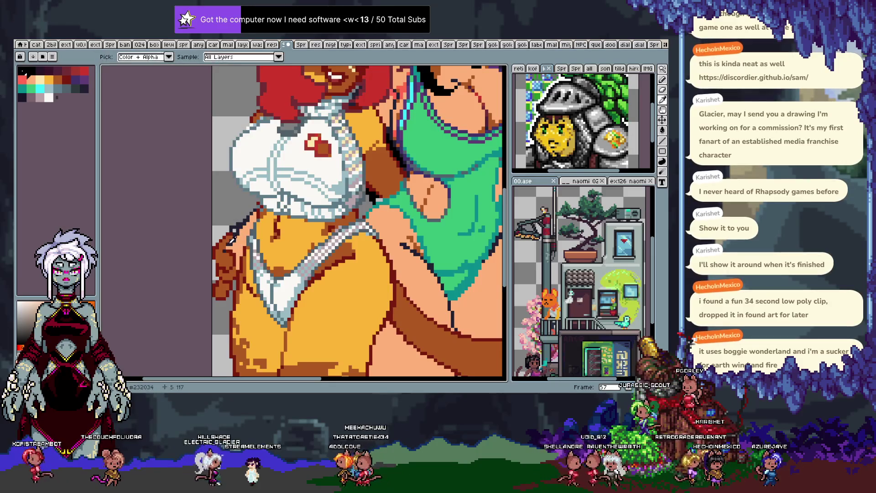
key(b)
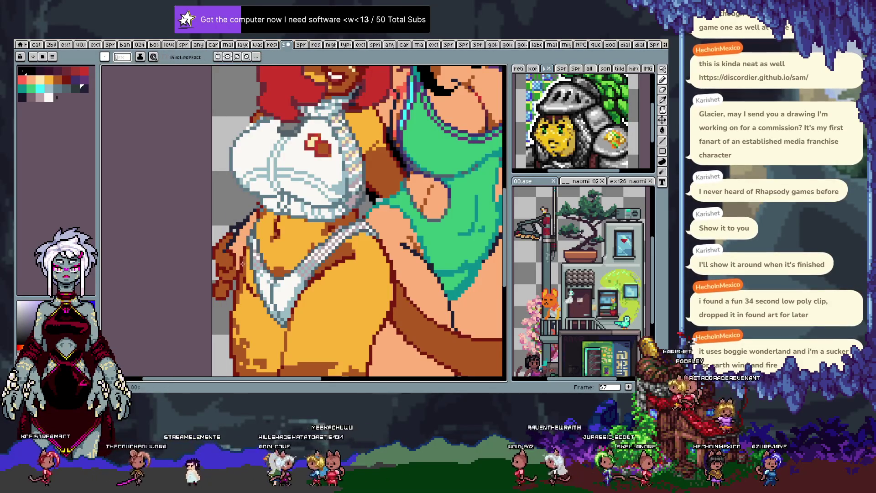
Add frame 58 to the animation and hide the timeline for a larger canvas.
key(alt+n)
key(Tab)
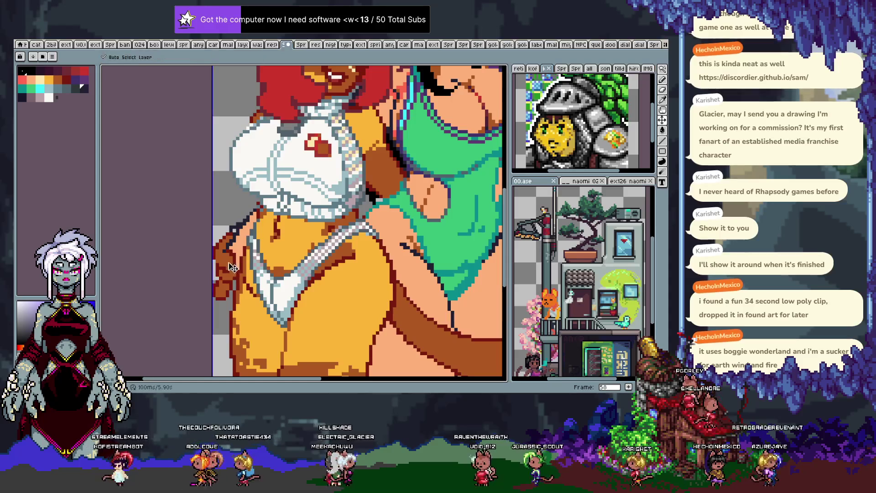
scroll(446, 177, up, 3)
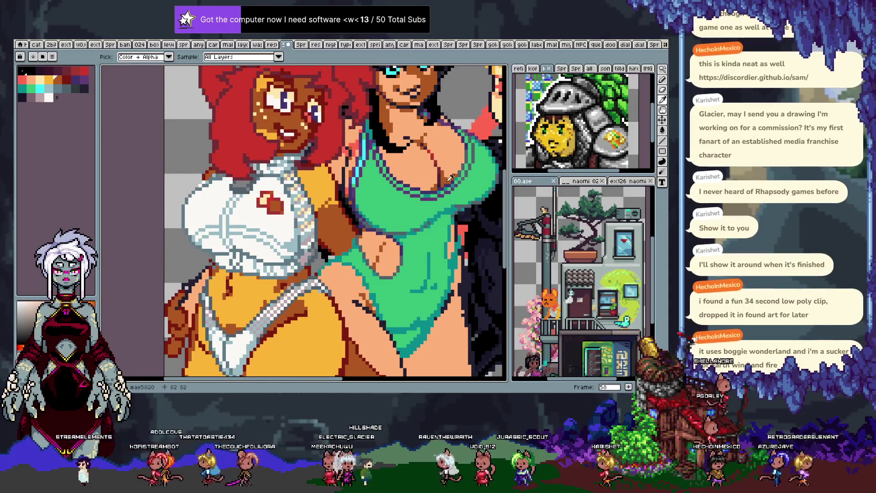
Undo the paint-bucket fill, then pan to the blonde girl's black outfit and brown tail.
key(ctrl+z)
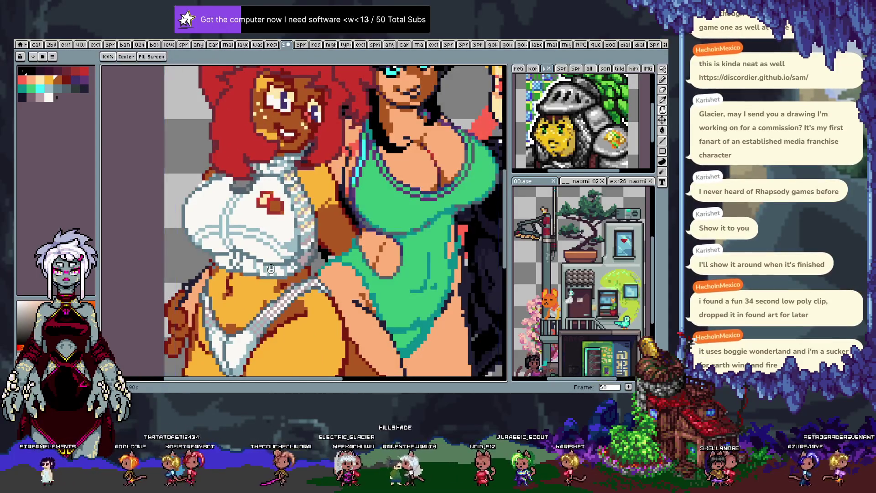
scroll(274, 292, down, 2)
mouse_move(355, 232)
mouse_down()
mouse_move(276, 295)
mouse_move(302, 224)
mouse_up()
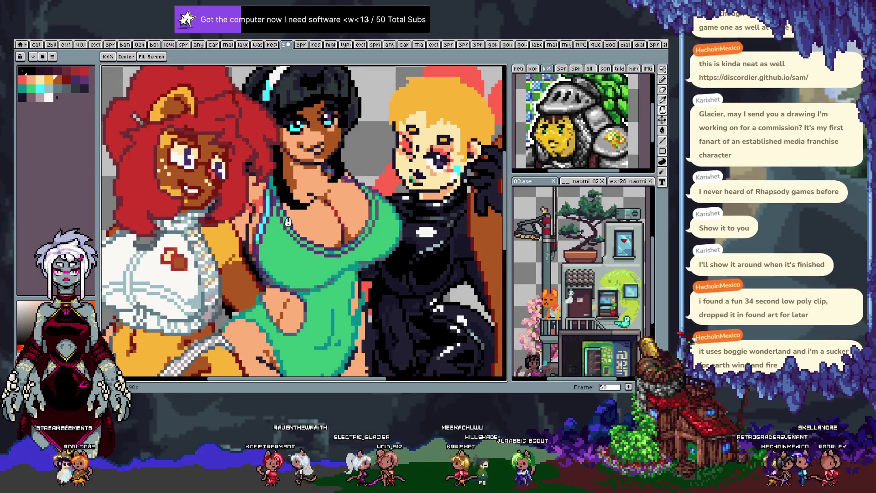
drag(257, 276, 229, 271)
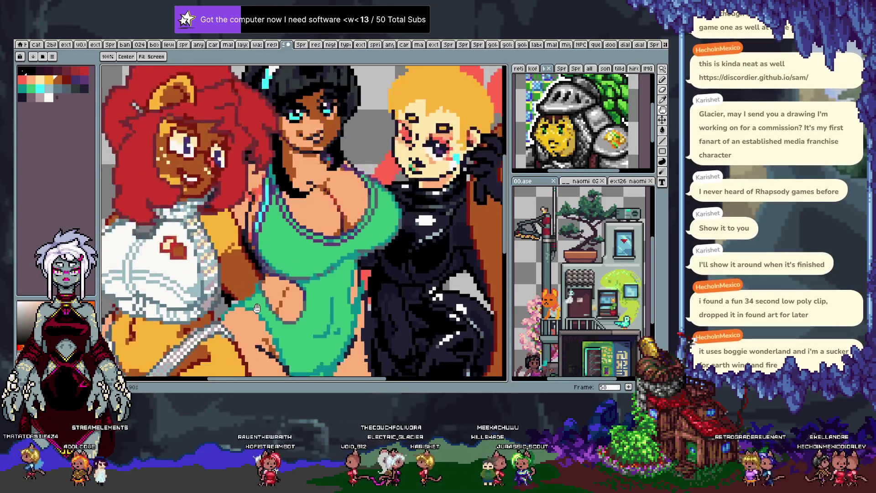
mouse_move(277, 319)
mouse_down()
mouse_move(299, 248)
mouse_move(275, 315)
mouse_up()
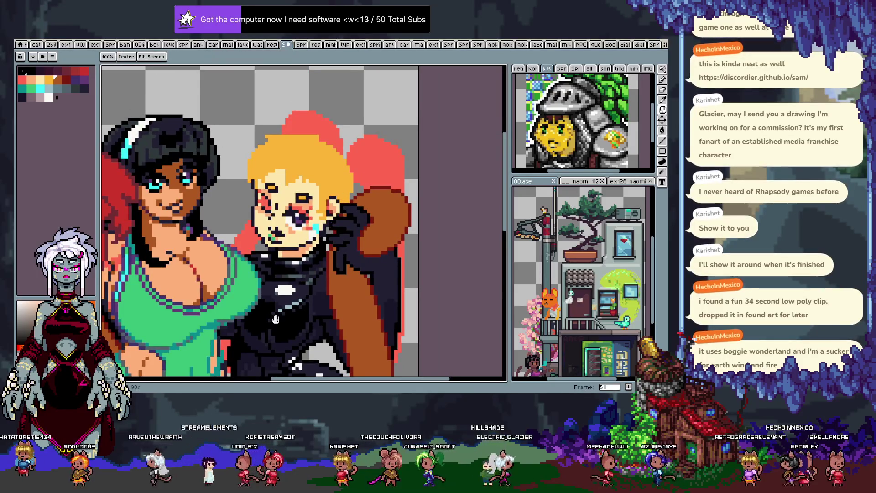
drag(332, 224, 320, 98)
drag(371, 174, 348, 195)
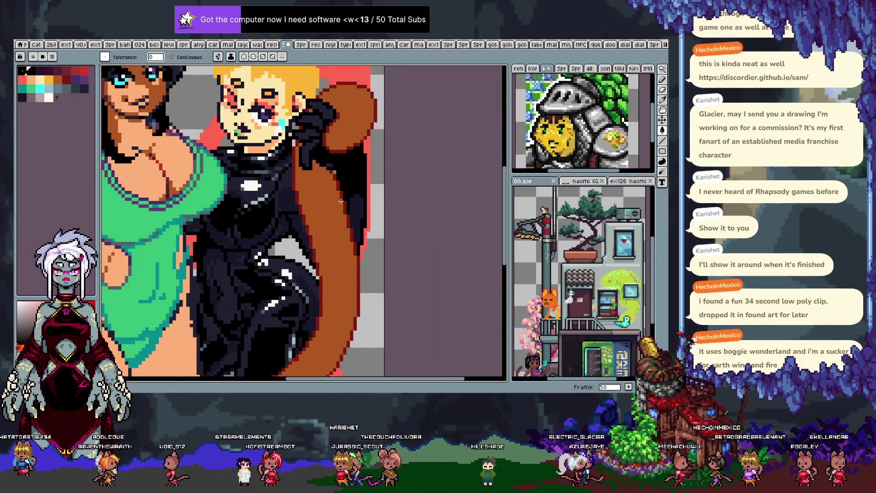
Undo the last two strokes and step back two colours in the palette.
key(b)
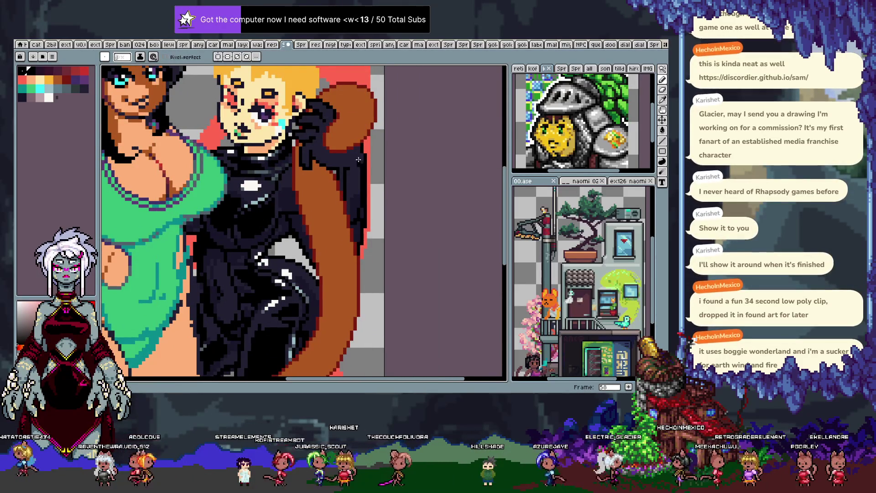
key(ctrl+z)
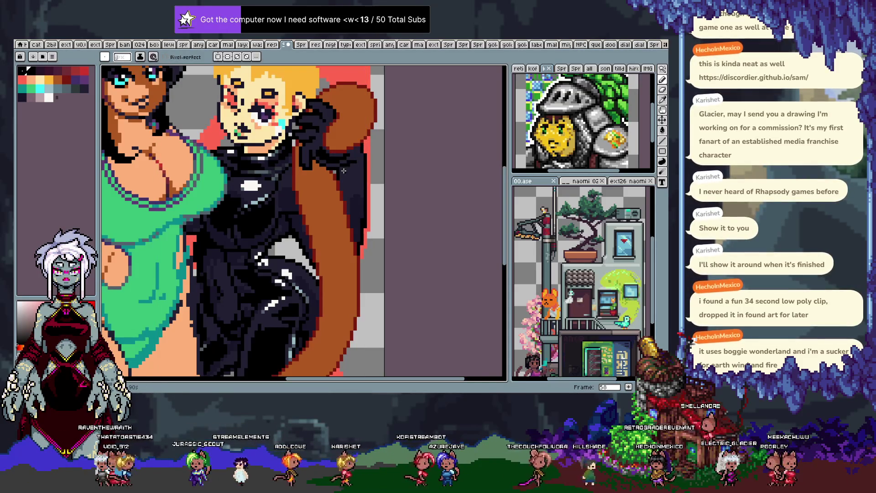
key(ctrl+z)
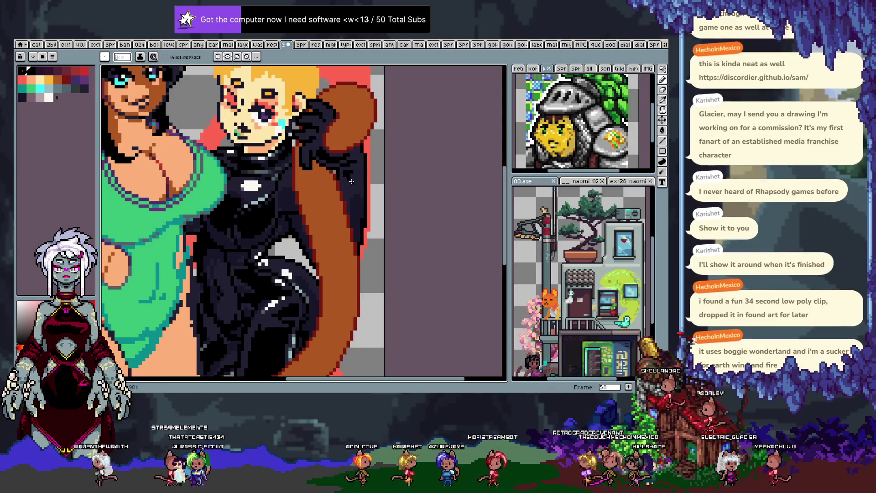
key(alt)
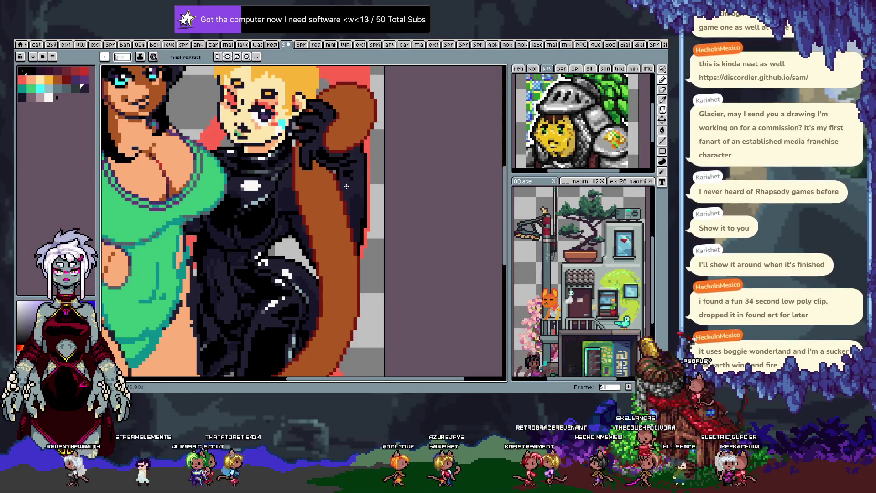
key(alt)
key(alt)
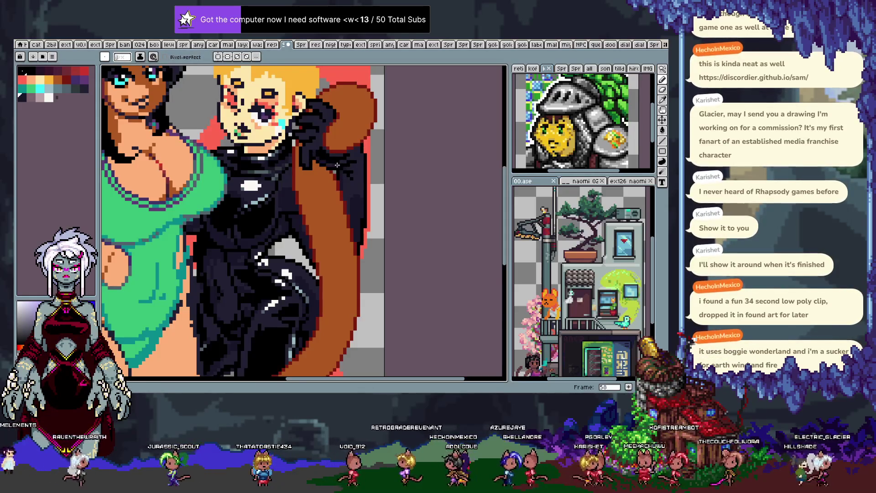
key(bracketleft)
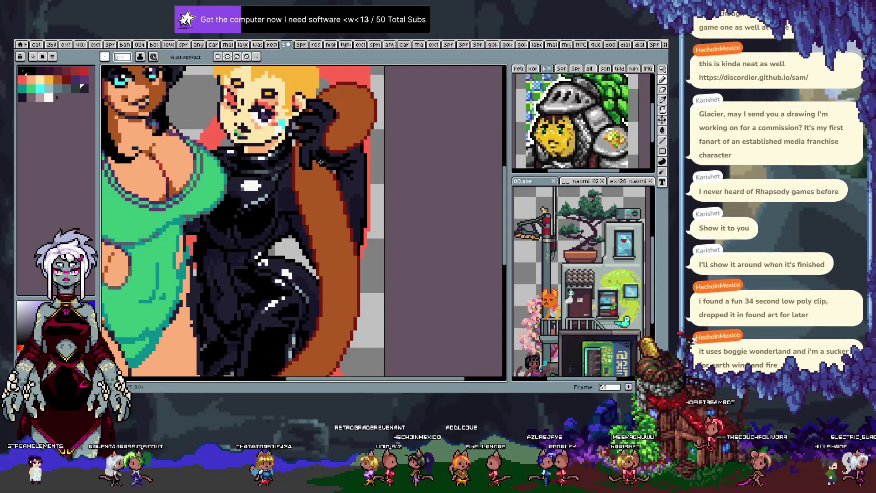
key(bracketleft)
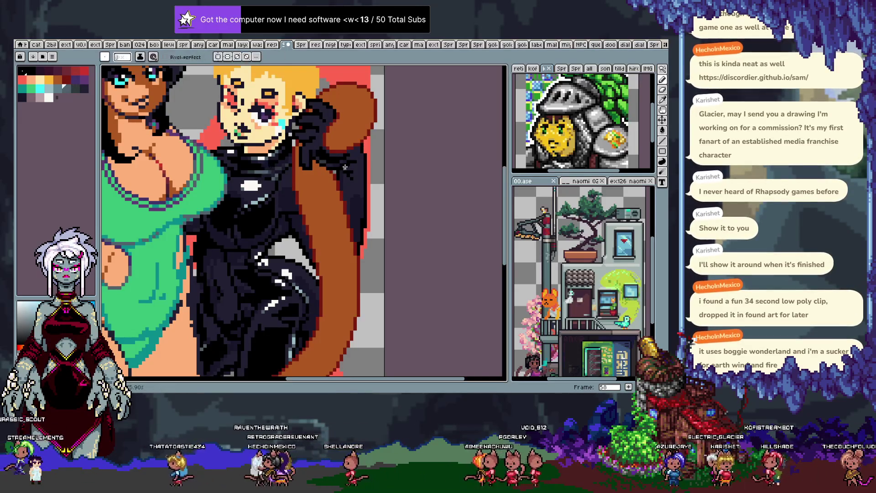
key(alt)
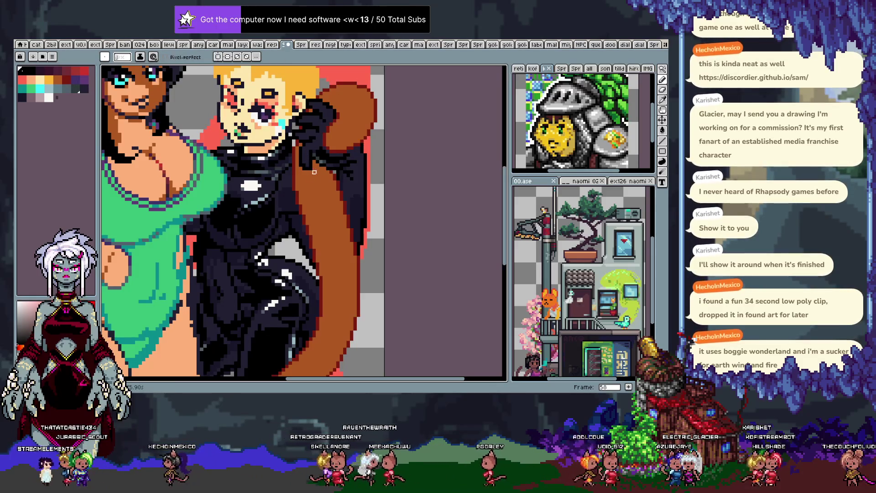
key(ctrl)
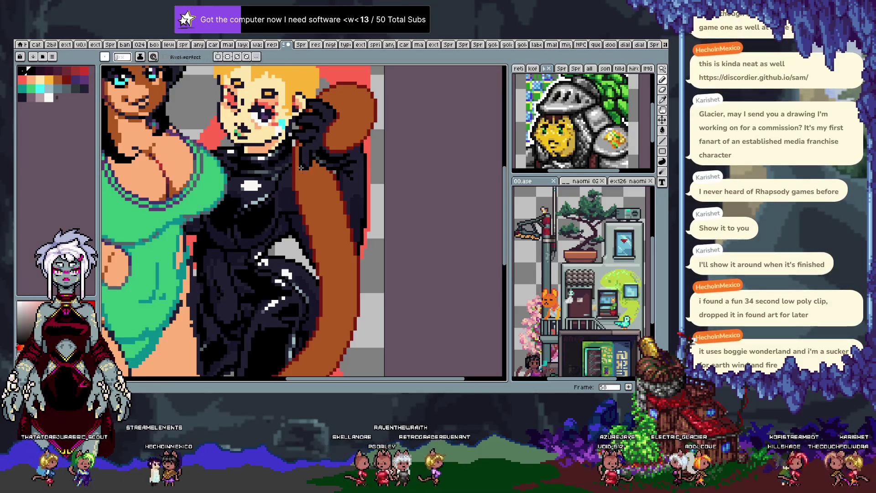
Sample dark shades from the black outfit, settling on #232034, and redo a stroke.
alt+click(305, 164)
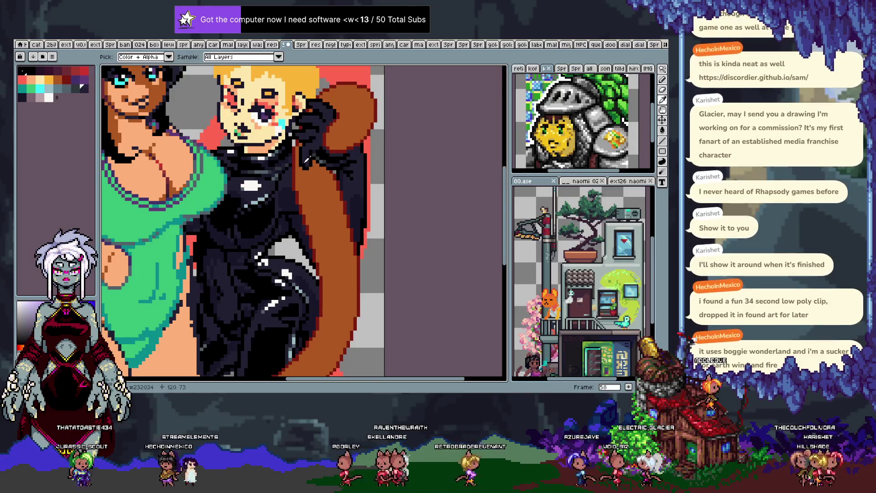
alt+click(306, 167)
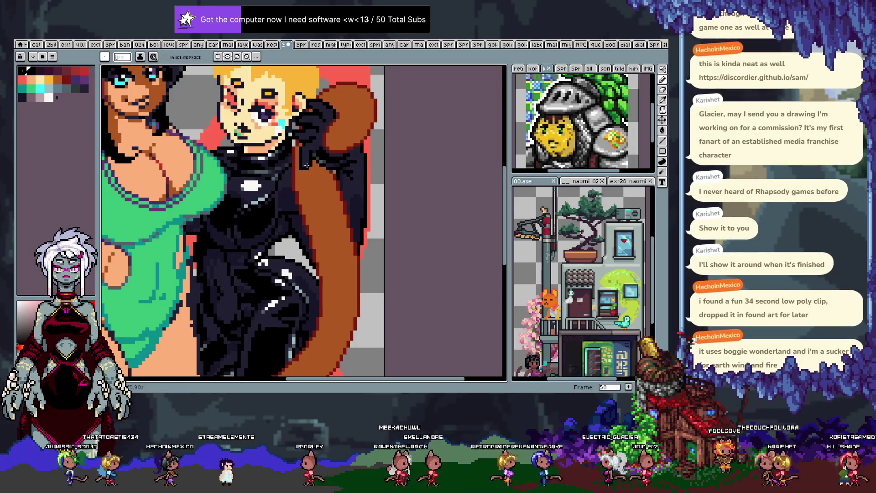
alt+click(307, 170)
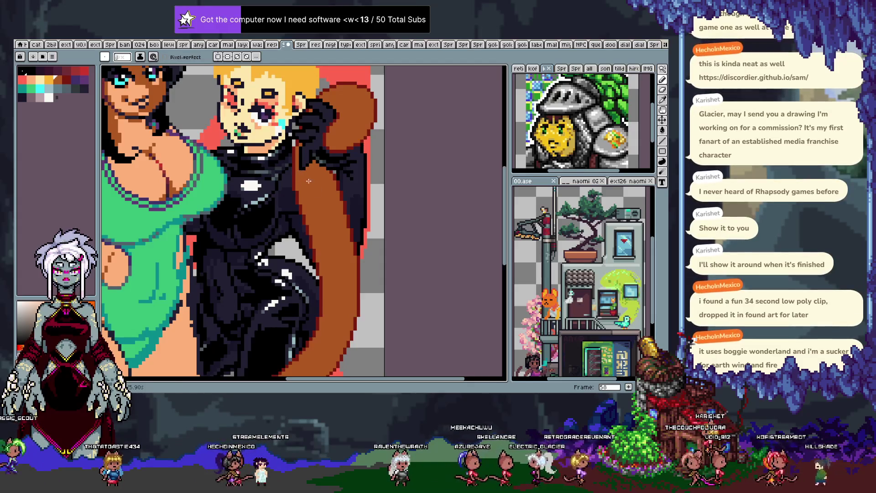
key(ctrl)
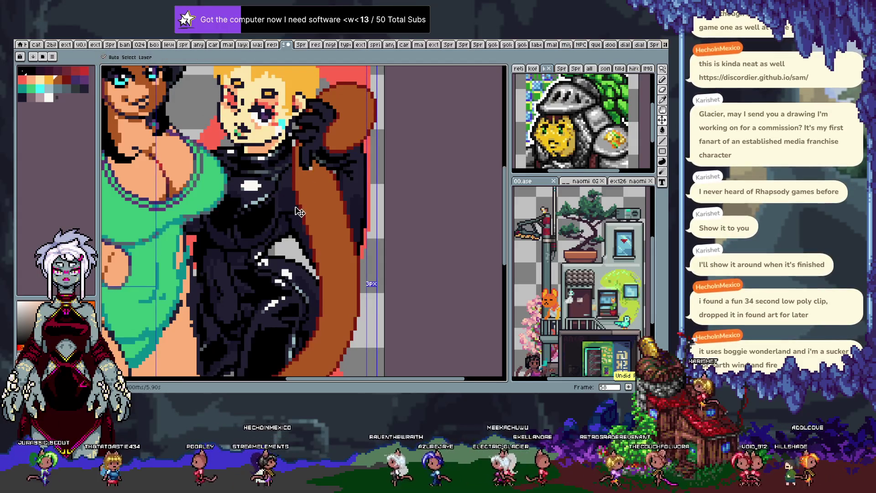
key(ctrl+y)
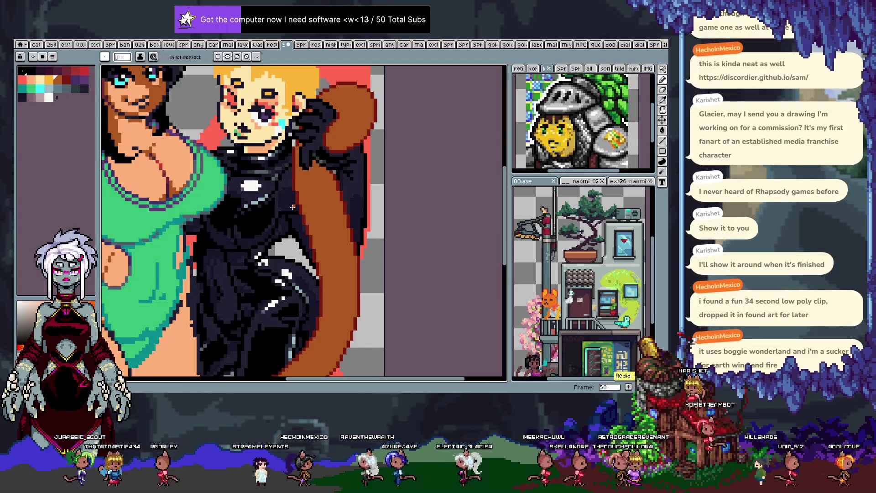
alt+click(307, 157)
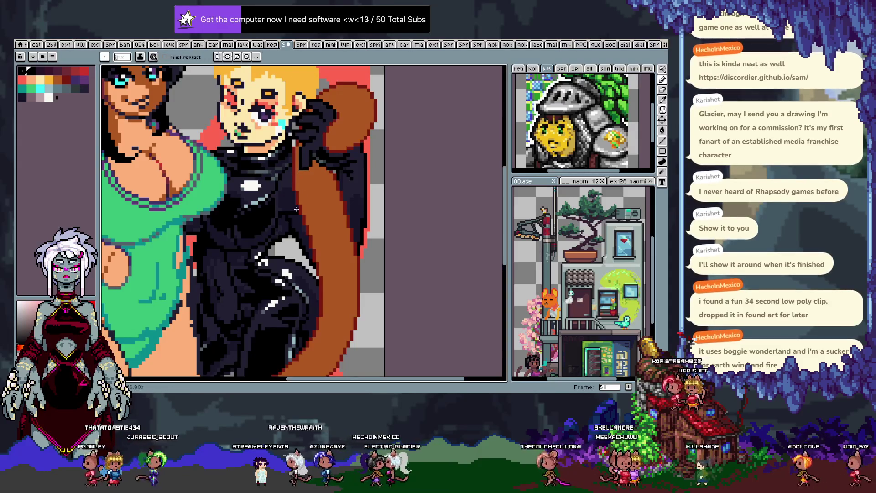
Pan down to the lower outfit, undo a stroke and pick a neighbouring dark shade.
drag(302, 178, 308, 191)
key(v)
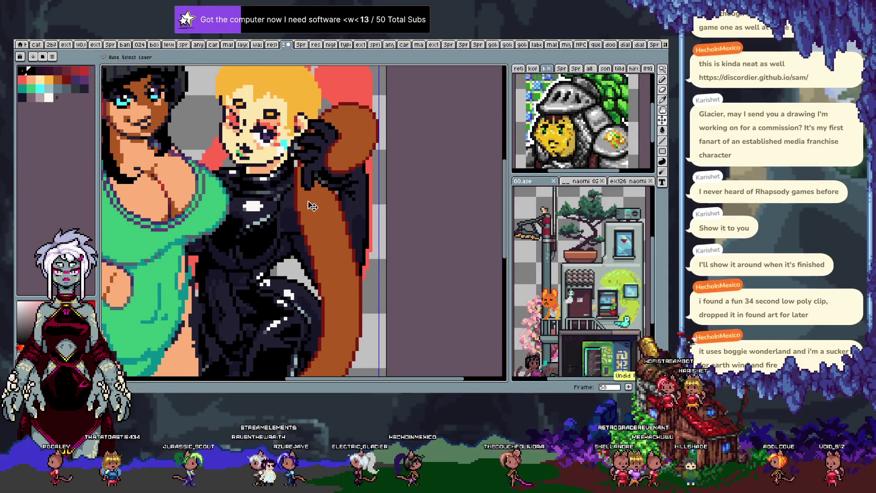
key(ctrl+y)
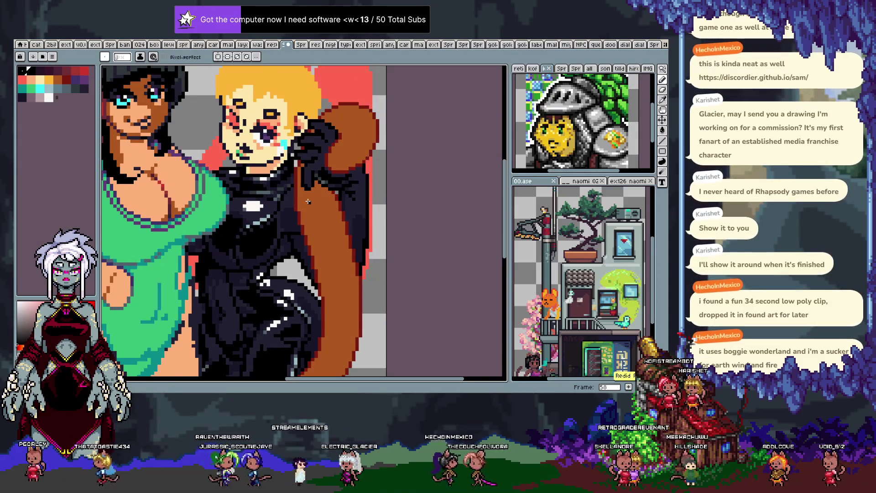
key(i)
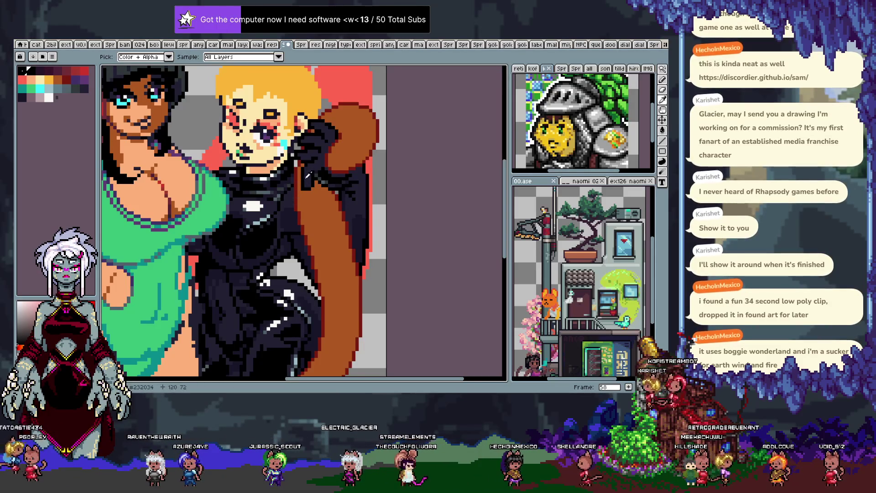
mouse_move(241, 224)
mouse_down()
mouse_move(284, 270)
mouse_move(213, 191)
mouse_up()
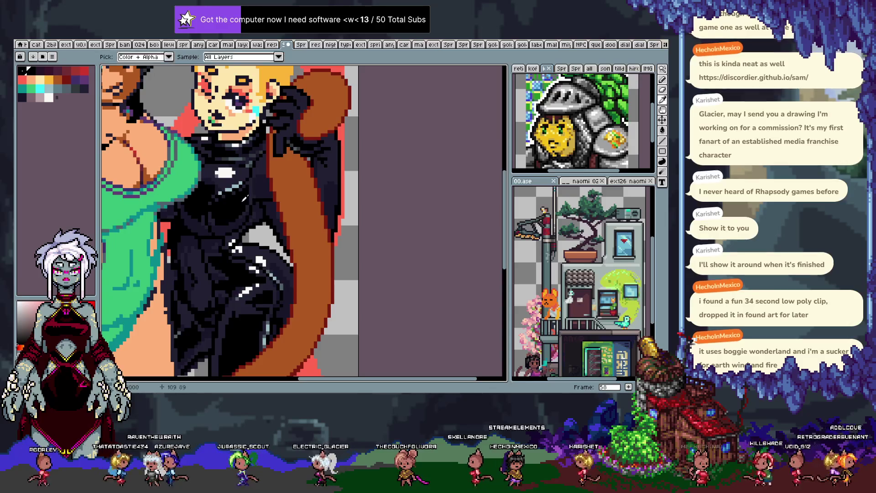
key(b)
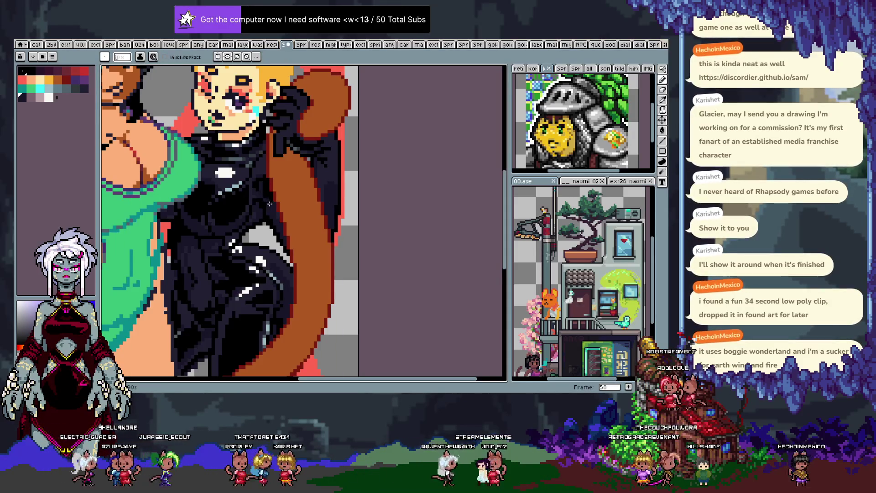
key(alt)
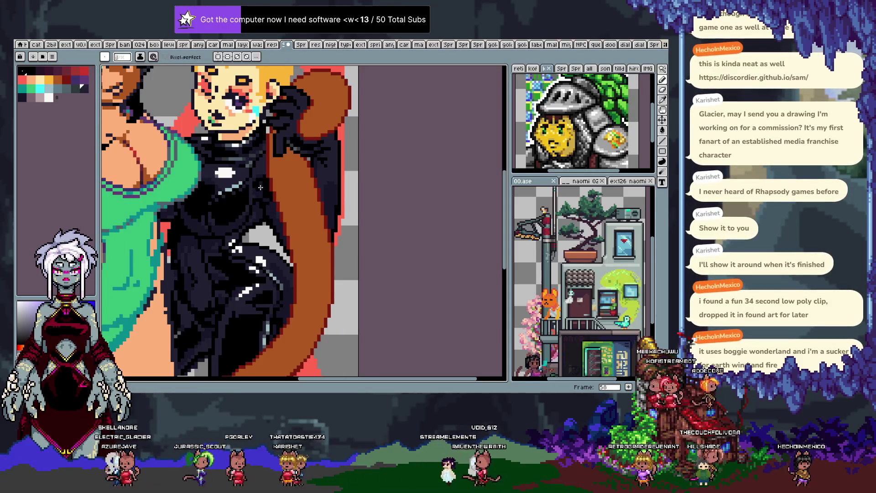
key(ctrl+z)
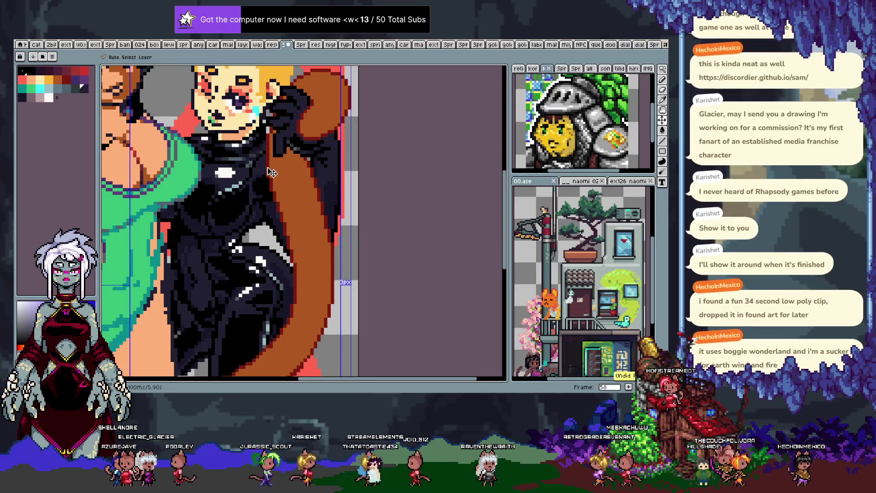
alt+click(260, 161)
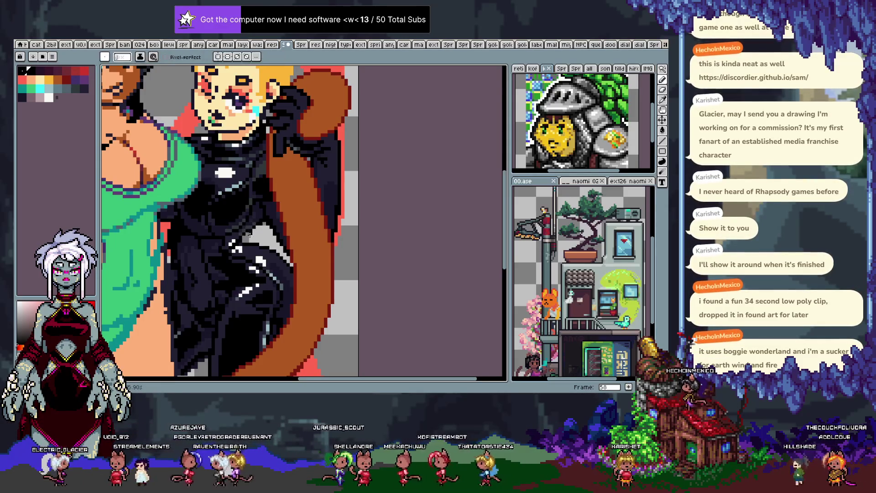
Sample another dark outfit shade, centre on the blonde's head and show the layer timeline.
key(i)
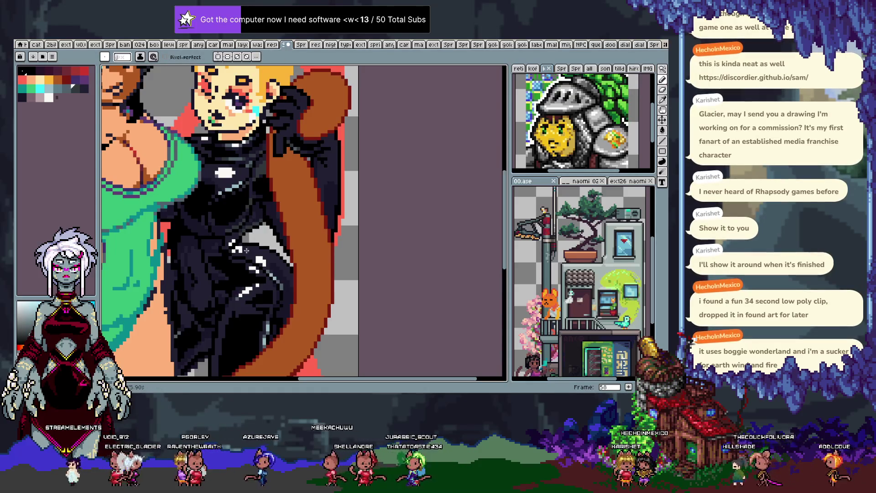
drag(227, 280, 265, 285)
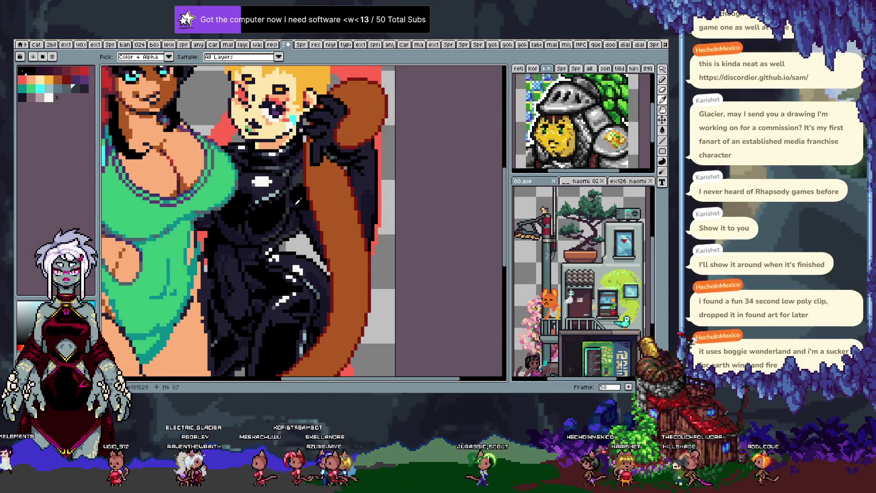
alt+click(299, 216)
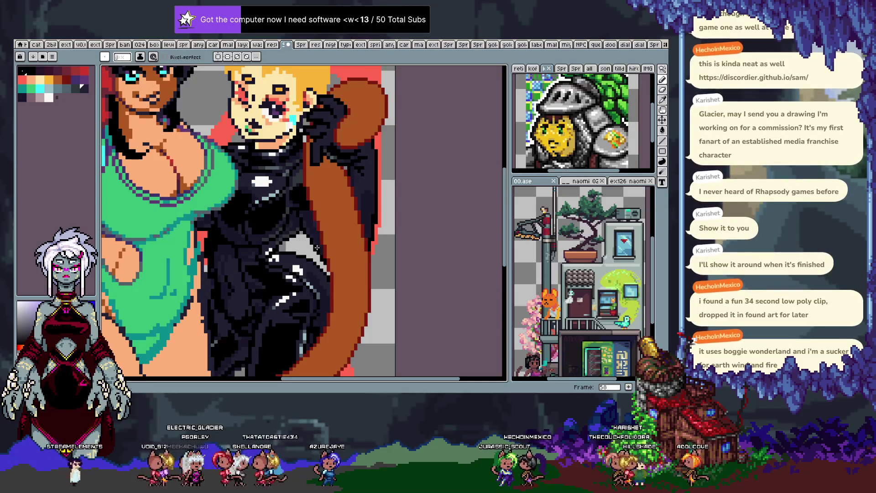
drag(366, 176, 309, 211)
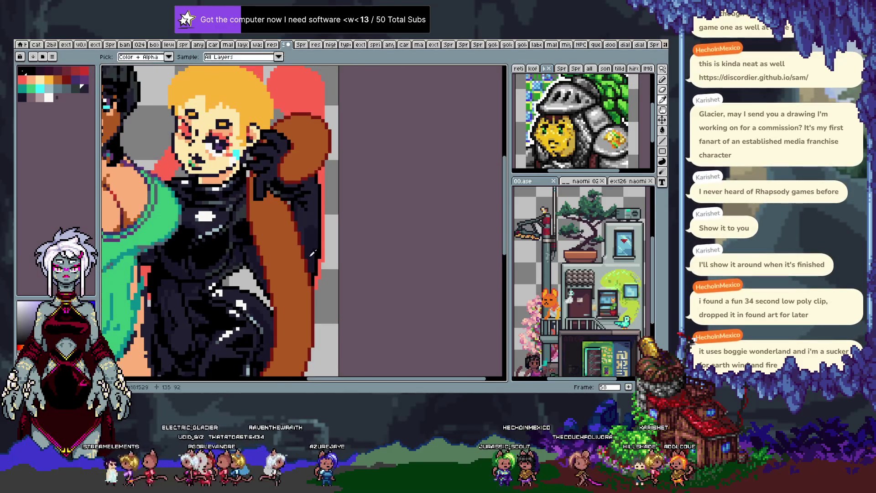
key(Tab)
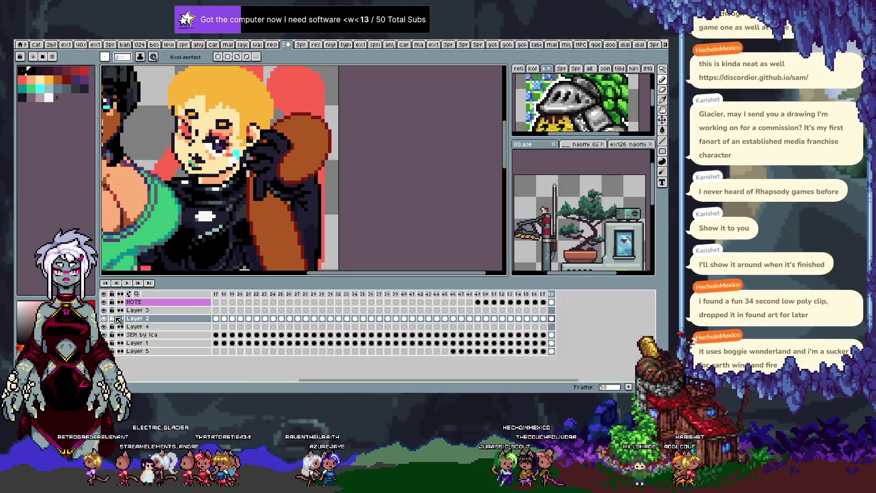
Hide the brown cape layer and collapse the timeline to enlarge the canvas.
click(104, 318)
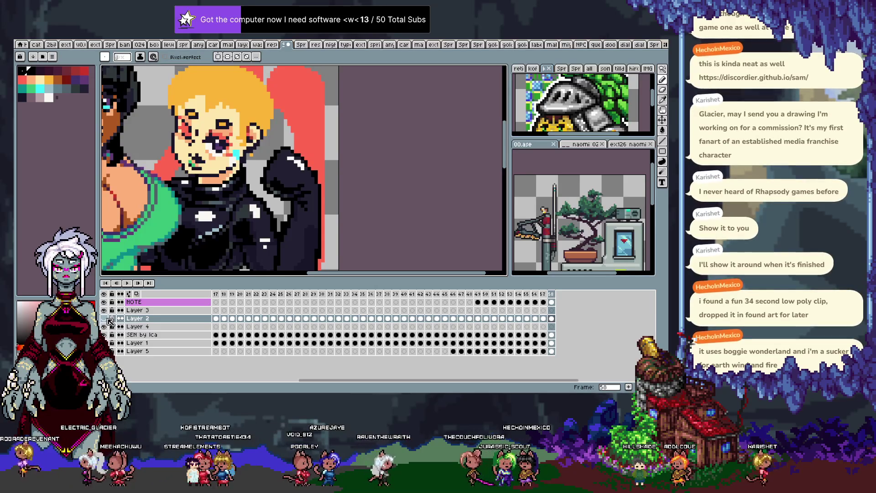
click(104, 318)
key(Tab)
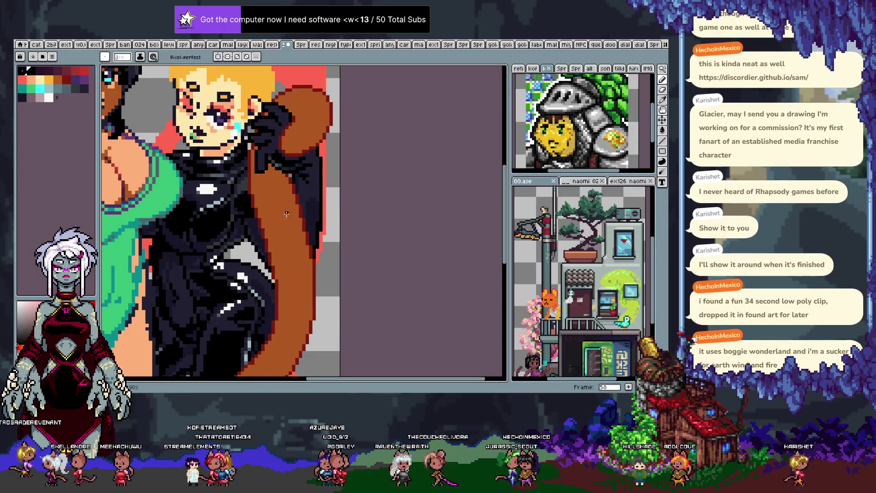
key(Tab)
click(104, 318)
key(Tab)
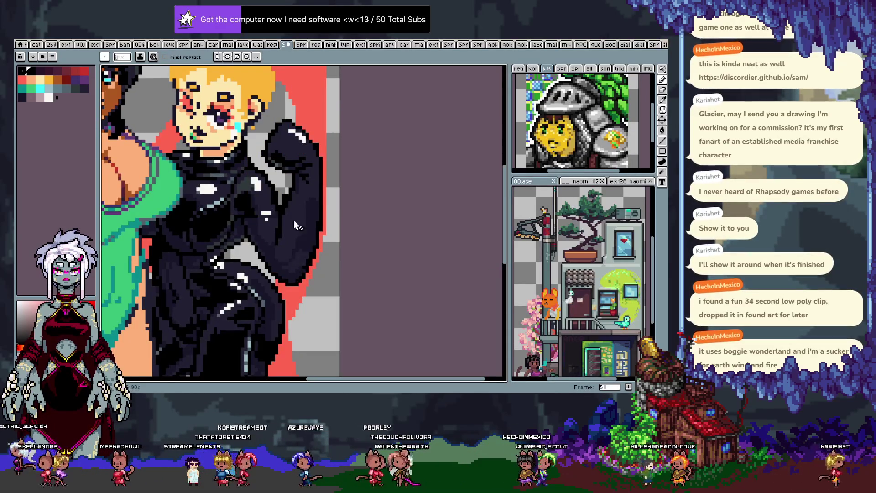
Undo two test strokes and pick a colour from the black outfit.
key(i)
key(b)
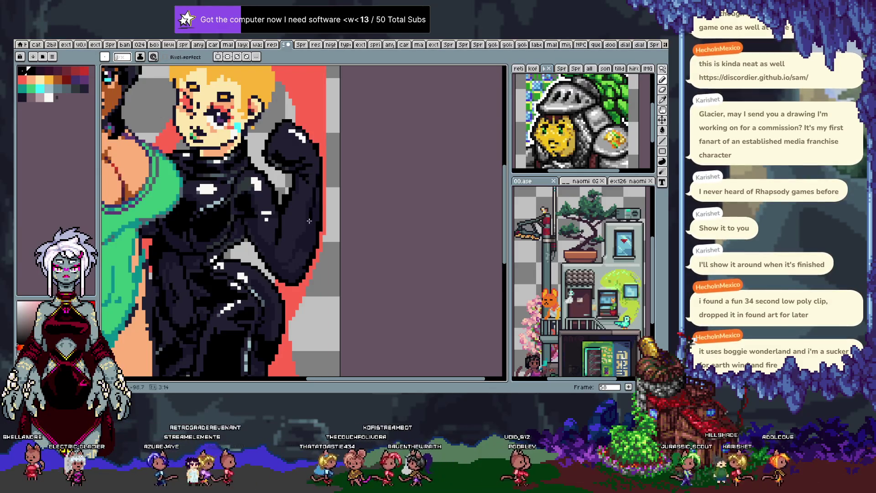
key(ctrl+z)
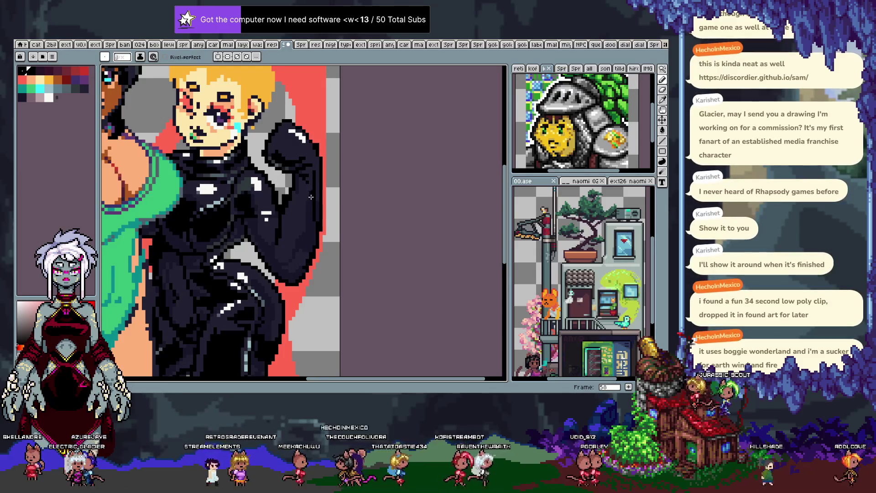
key(ctrl+z)
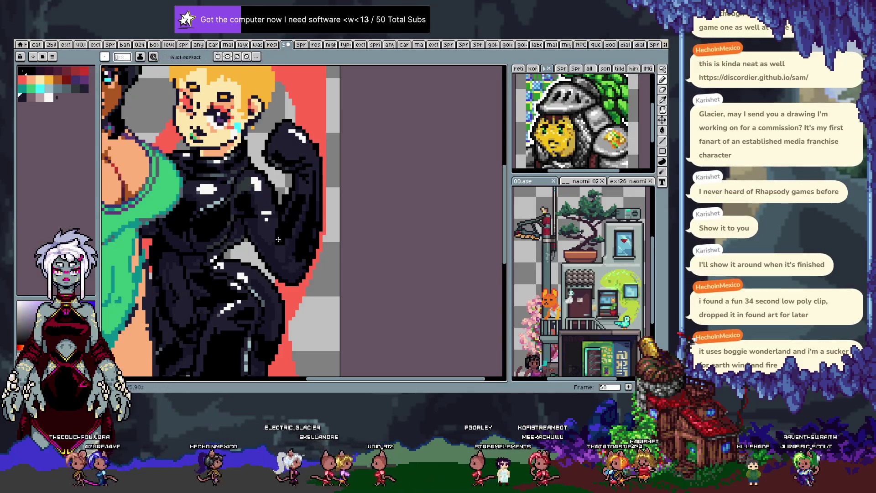
key(alt)
key(alt)
key(alt)
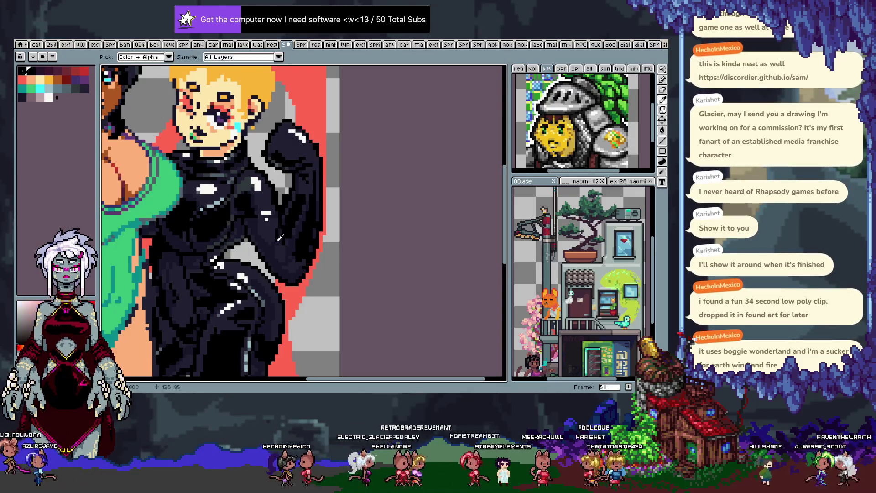
alt+click(280, 238)
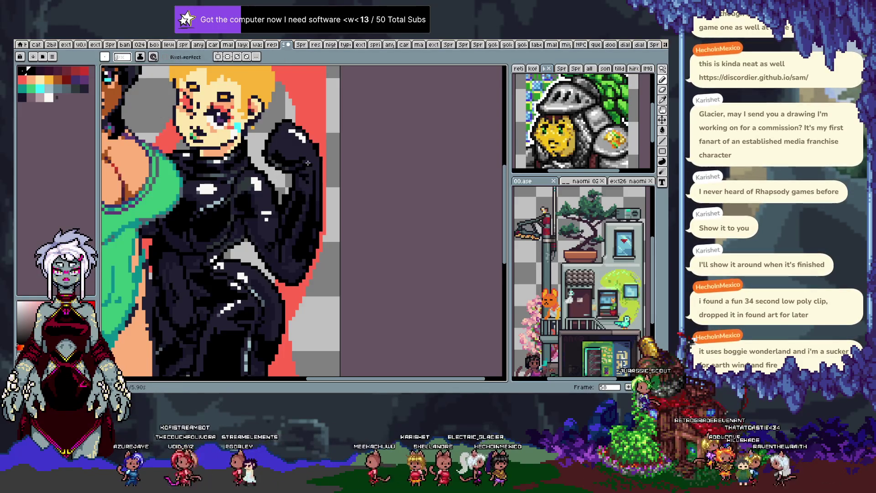
key(i)
key(b)
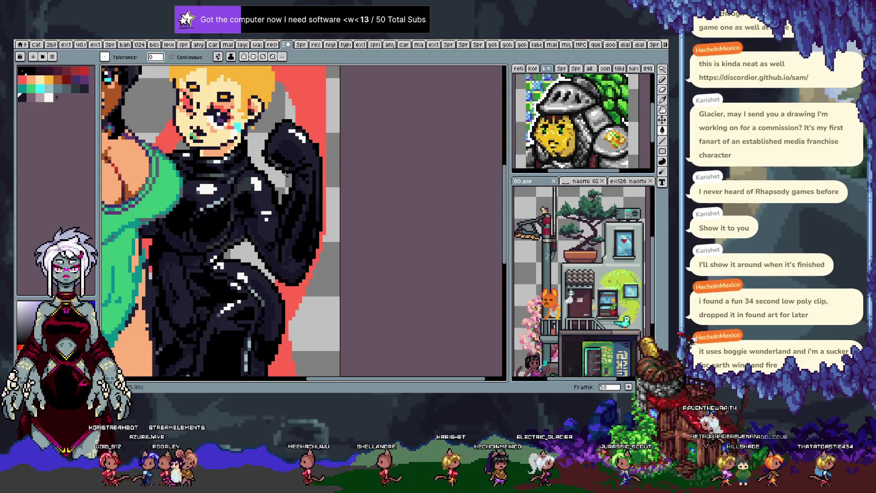
Pan up to the blonde character's torso and undo the last test stroke.
key(h)
drag(257, 261, 276, 222)
key(w)
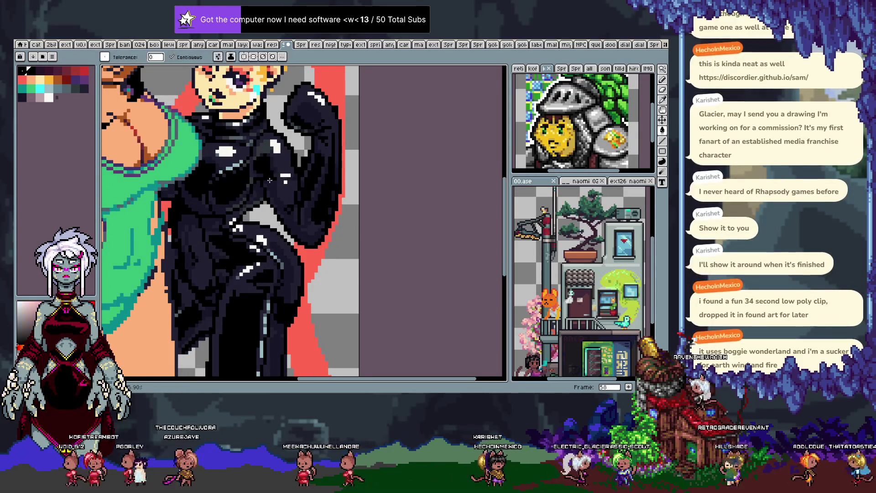
key(v)
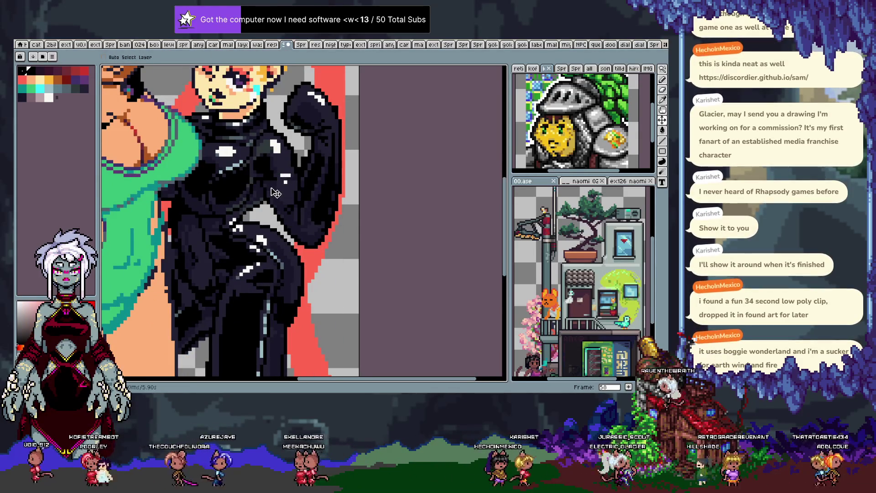
key(b)
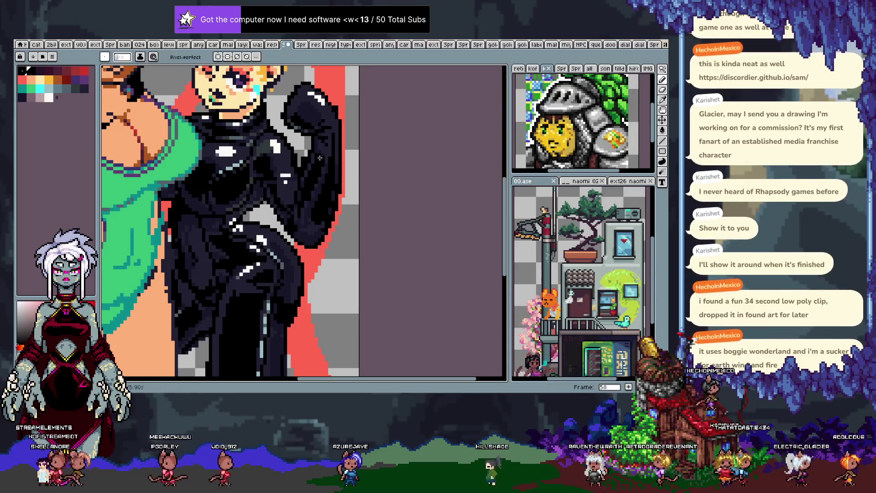
key(ctrl+z)
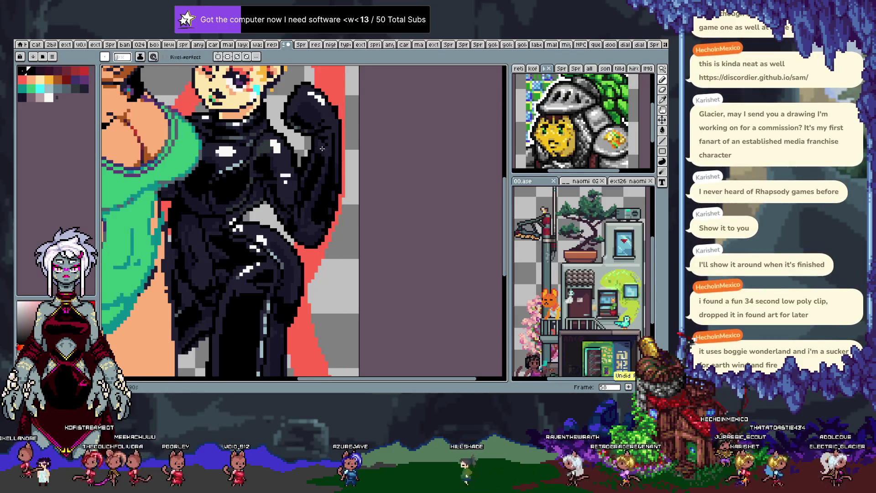
key(alt)
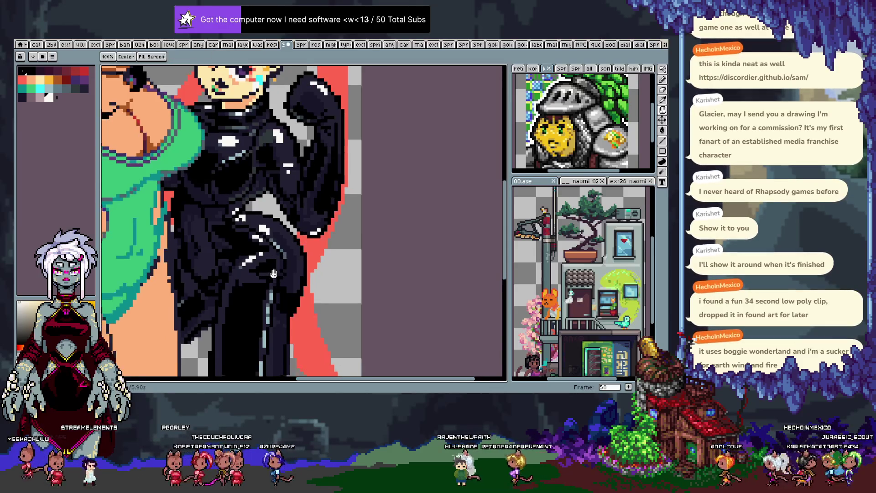
Pan the view up to the characters' torsos and reopen the layer timeline.
drag(272, 277, 303, 194)
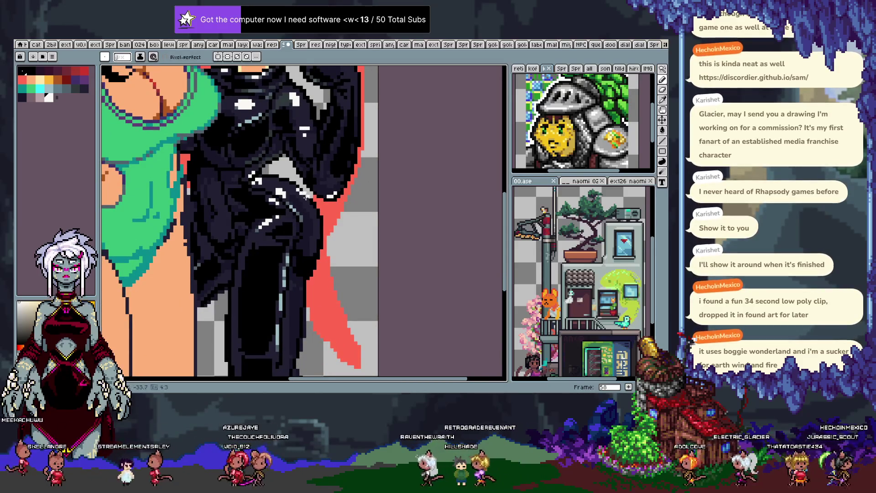
mouse_move(247, 283)
mouse_down()
mouse_move(313, 273)
mouse_move(267, 229)
mouse_move(287, 271)
mouse_up()
key(Tab)
key(Tab)
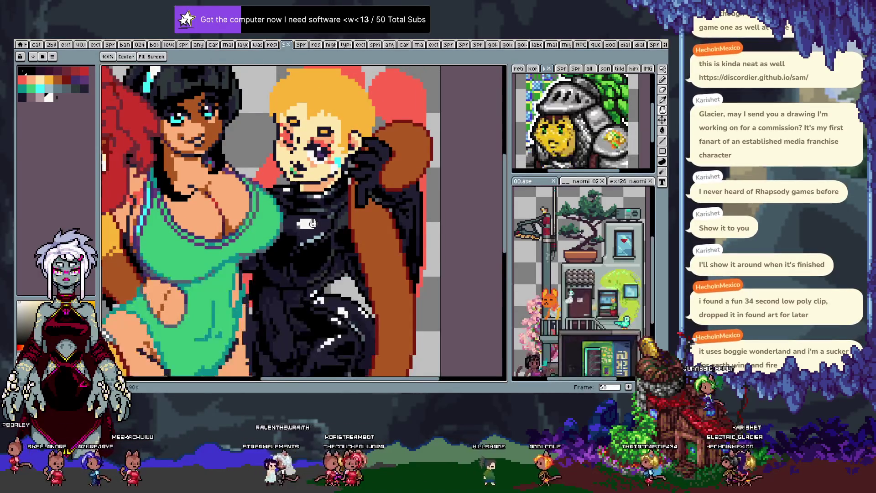
drag(178, 322, 139, 298)
key(Tab)
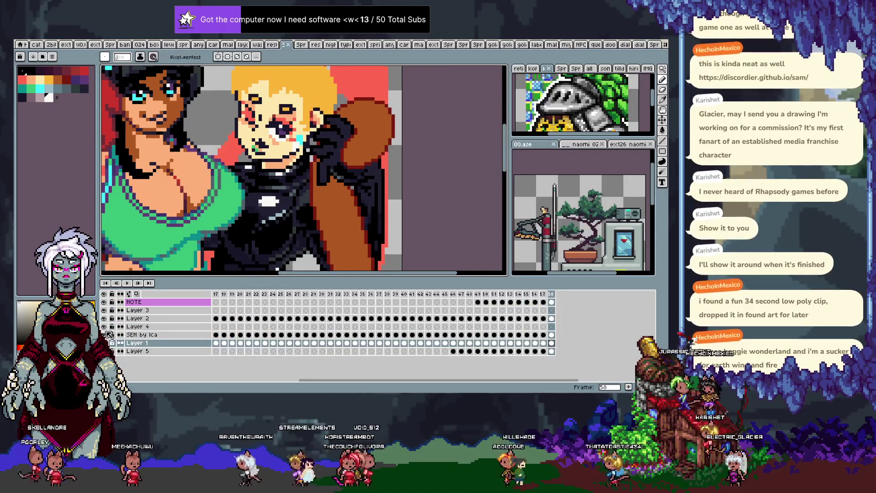
Toggle Layer 1 and Layer 4 visibility to compare, then pan to the red-haired character.
click(104, 342)
click(103, 342)
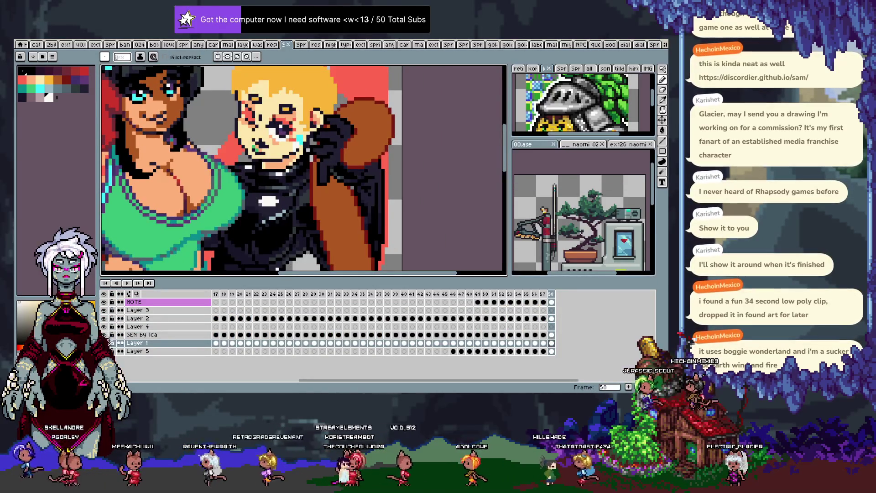
click(104, 310)
click(103, 310)
click(104, 326)
click(104, 326)
click(104, 326)
click(104, 326)
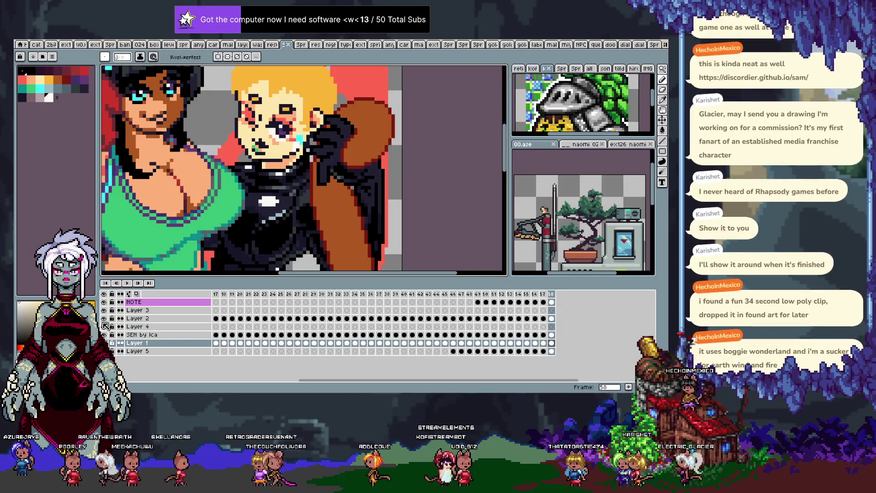
key(Tab)
drag(105, 235, 272, 247)
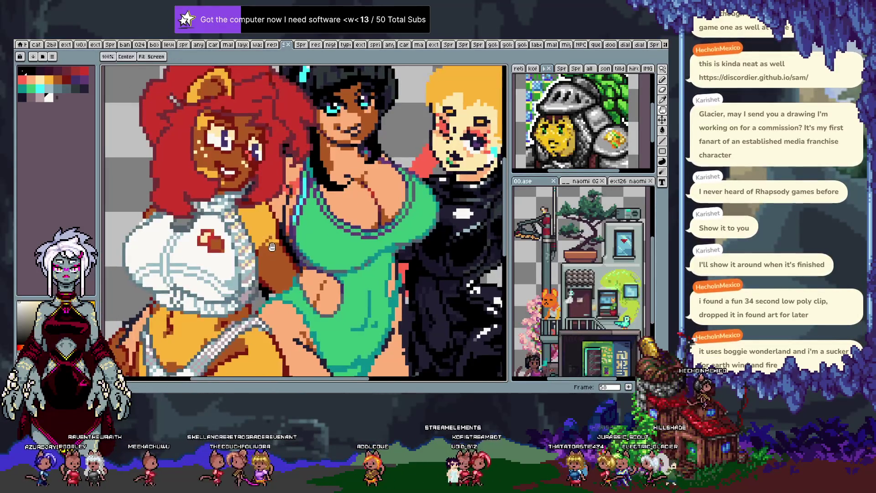
Zoom in on the figures and sample a colour from the artwork.
scroll(271, 247, up, 1)
scroll(255, 263, up, 1)
scroll(237, 276, up, 1)
scroll(213, 295, up, 1)
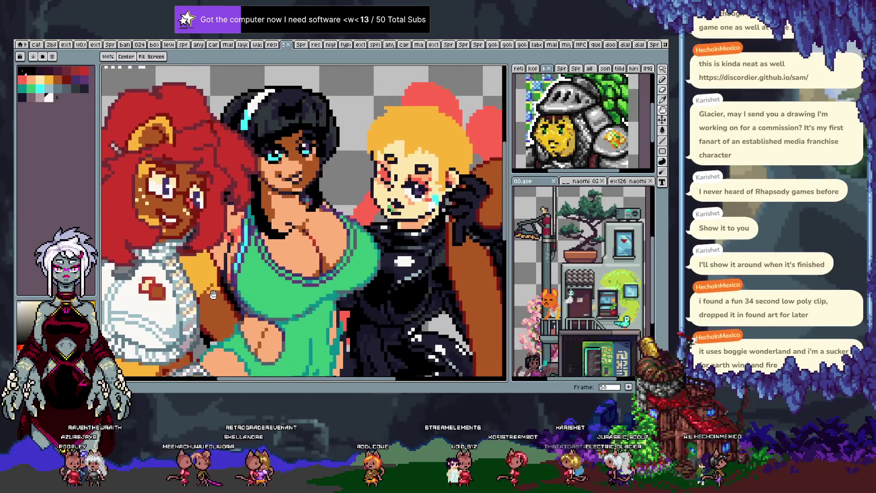
scroll(213, 294, up, 2)
scroll(202, 285, up, 1)
key(i)
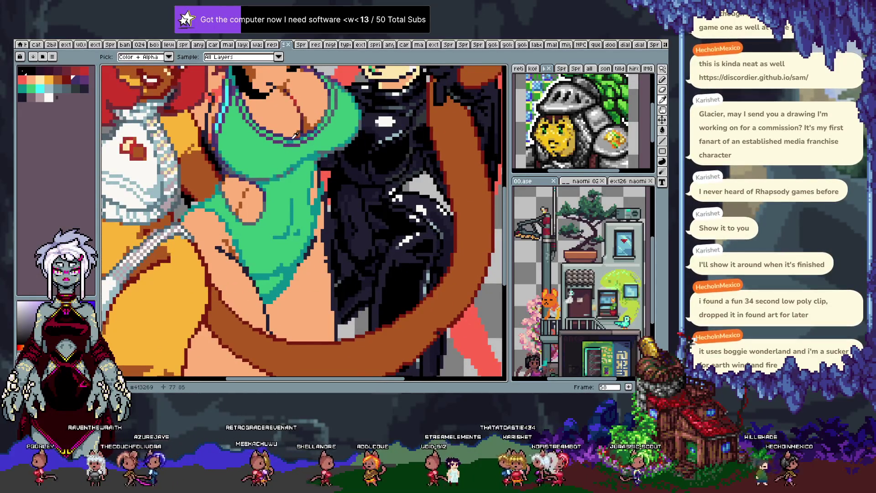
key(b)
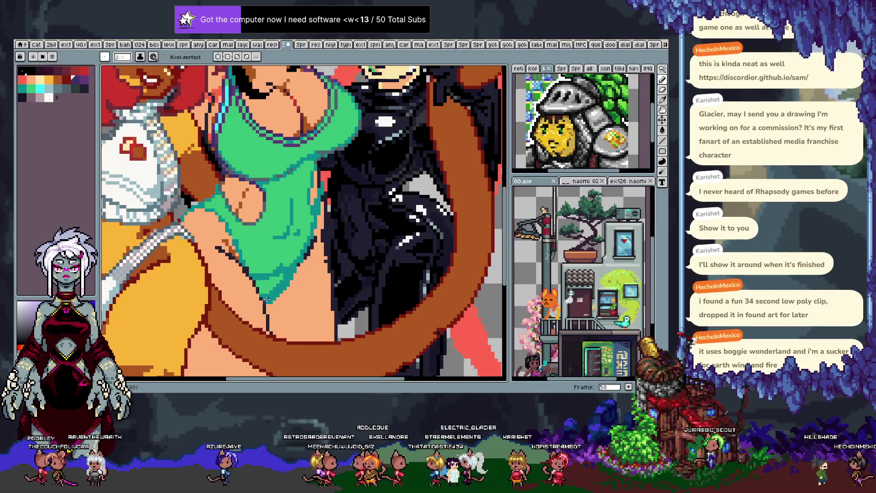
Try dark grey and #413269 purple strokes on the green dress, undoing the purple lines.
drag(267, 299, 273, 299)
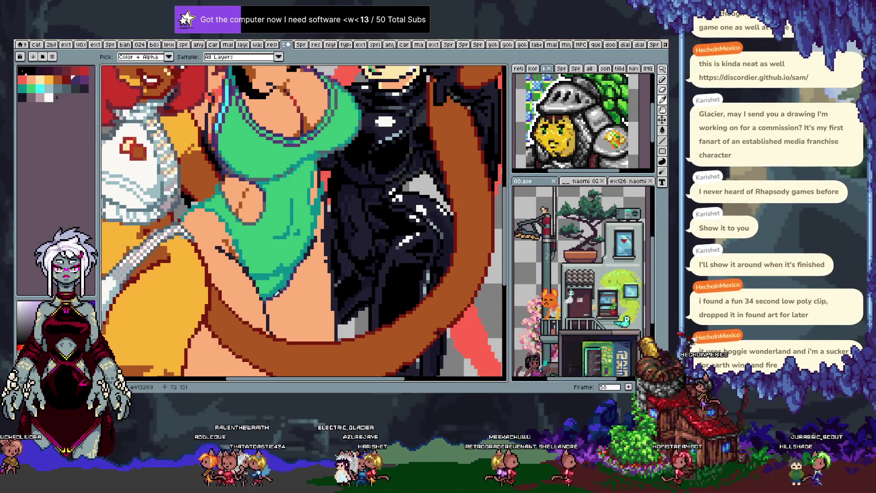
alt+click(271, 295)
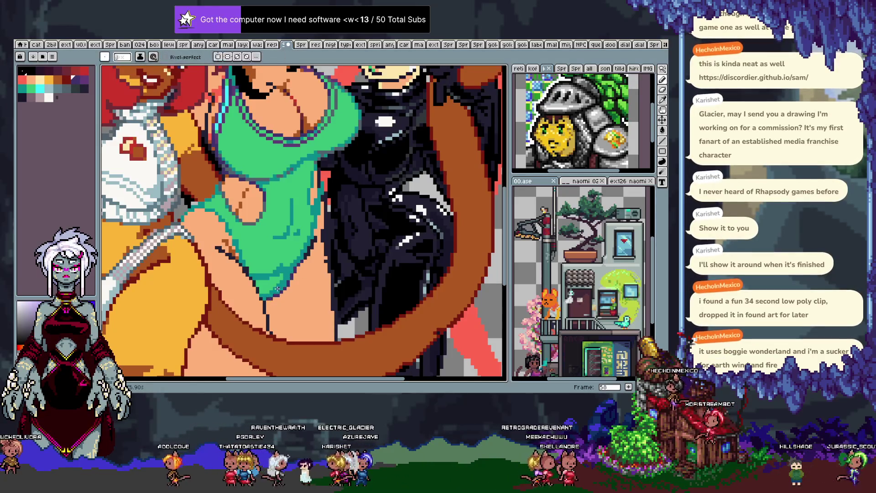
drag(274, 237, 311, 246)
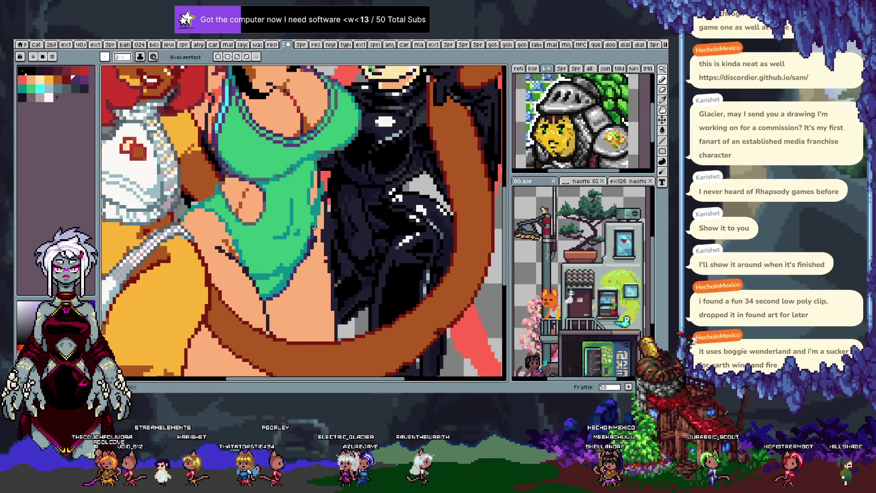
key(ctrl+z)
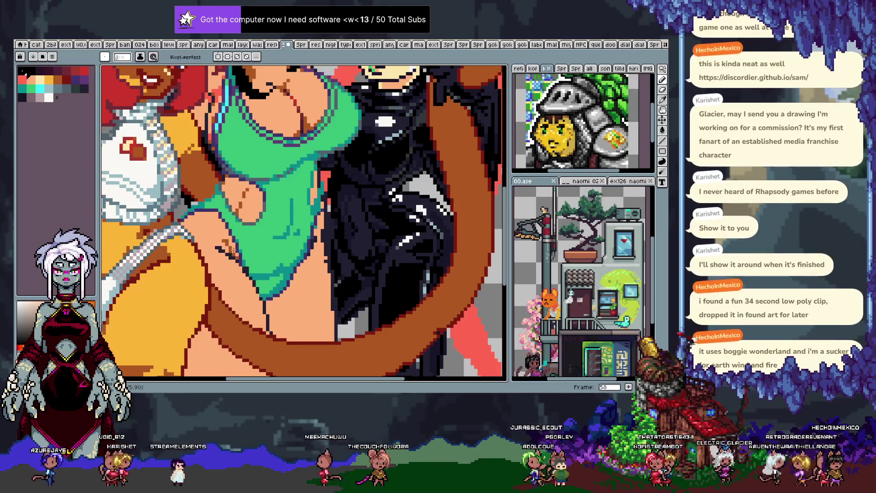
Pick a dark red-brown, undo three more steps, and show the animation timeline.
key(alt)
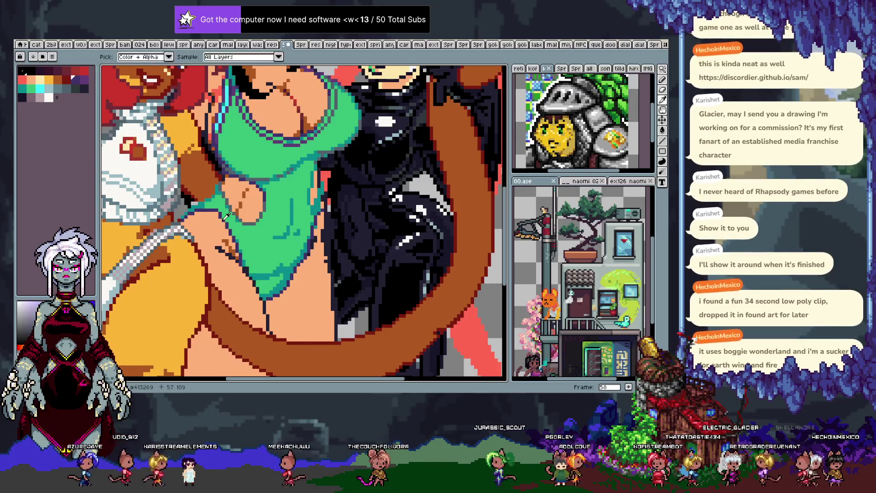
alt+click(223, 220)
alt+click(223, 251)
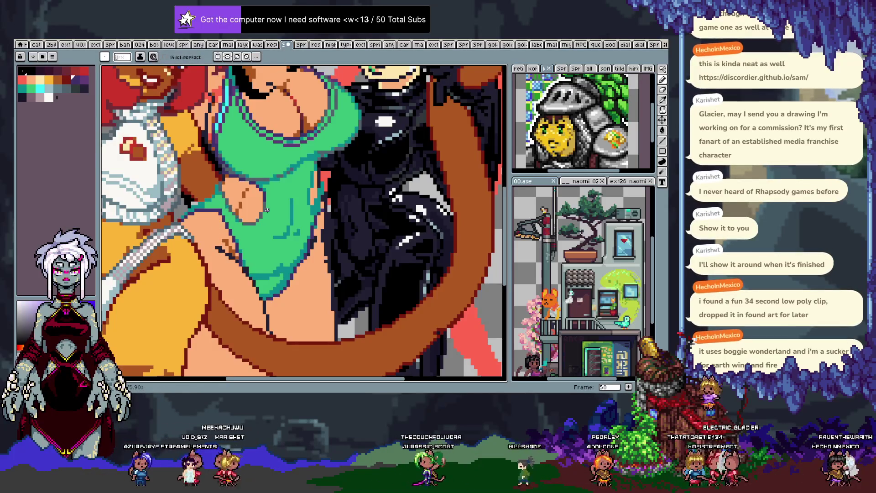
key(ctrl+z)
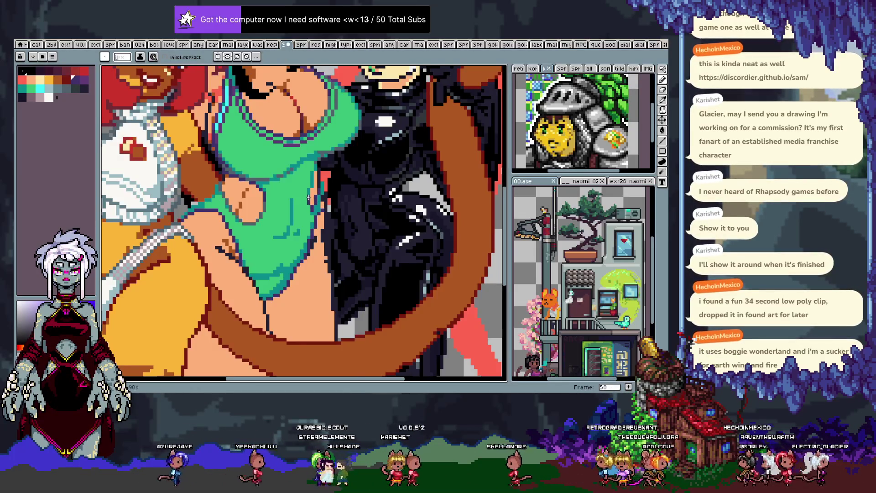
key(ctrl+z)
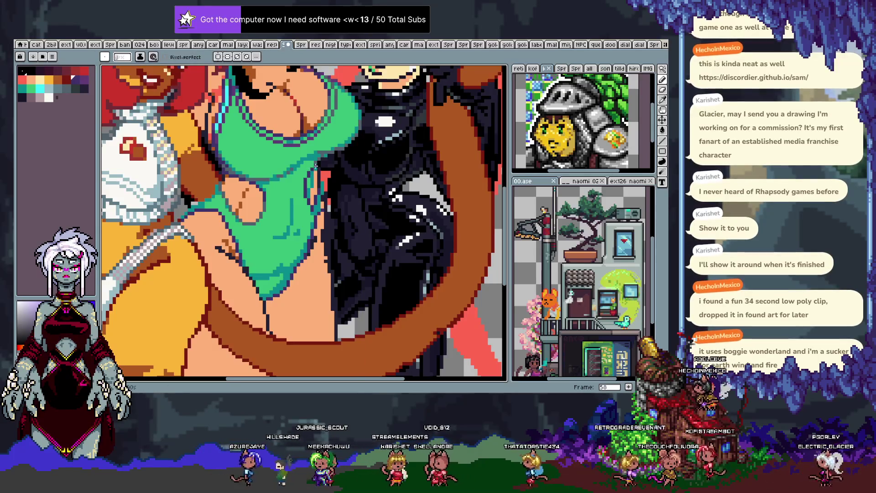
key(ctrl+z)
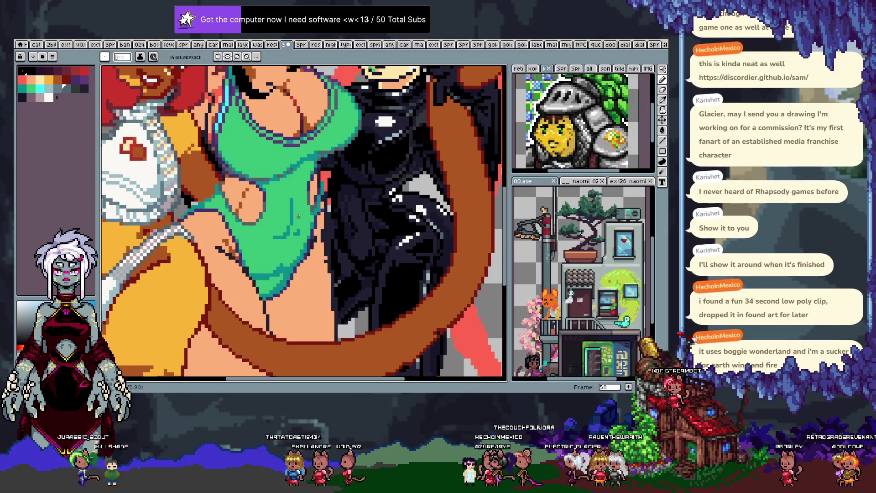
scroll(279, 291, up, 2)
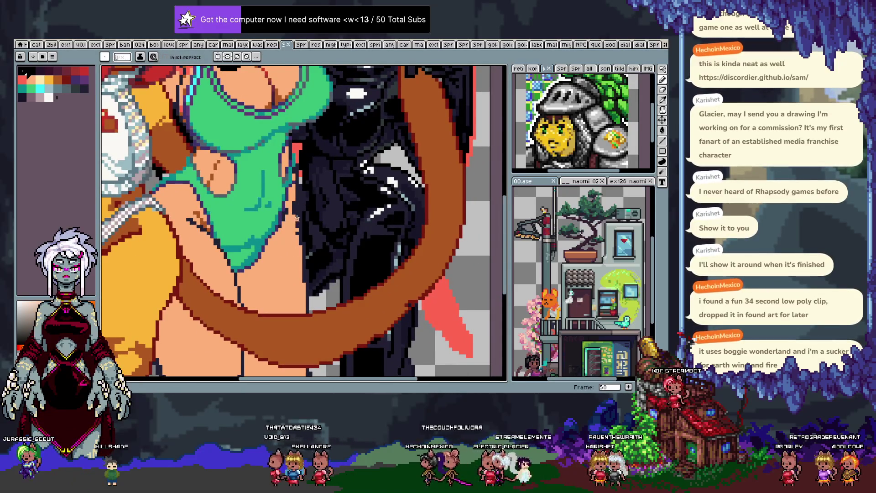
key(Tab)
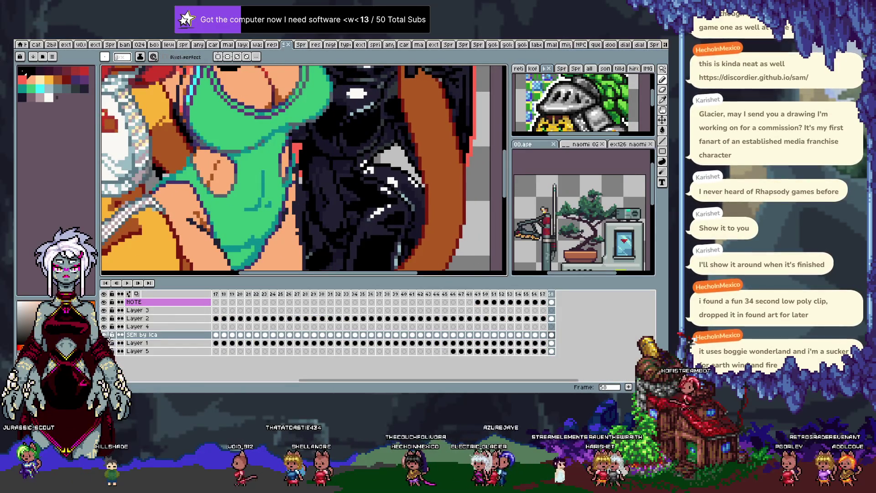
Hide the black-suited character's layer and collapse the timeline.
click(106, 336)
key(Tab)
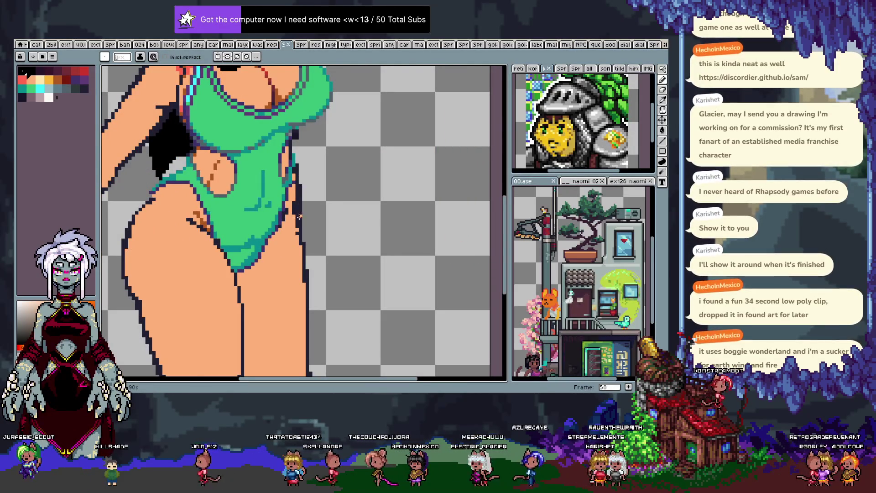
scroll(299, 216, down, 2)
scroll(292, 201, down, 1)
scroll(279, 171, up, 2)
Lasso the grey line by the leg and paint over it in skin colour.
key(q)
drag(289, 140, 293, 144)
key(ctrl+f)
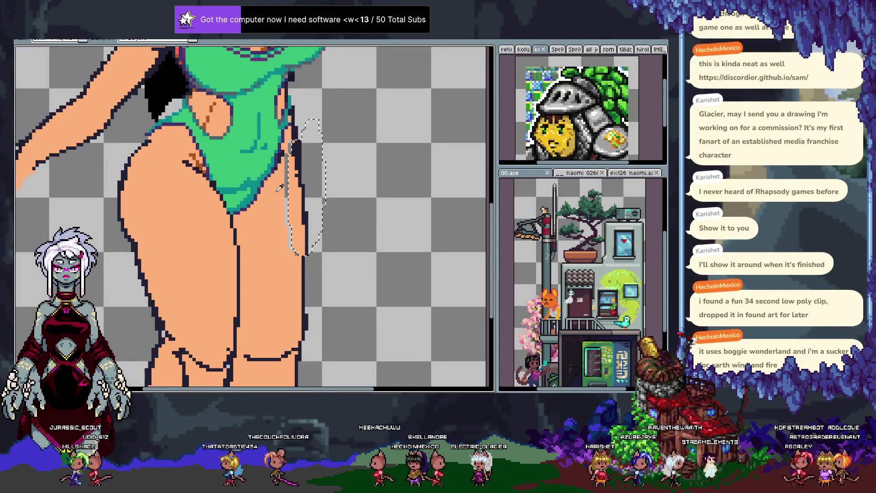
key(ctrl+d)
key(b)
mouse_move(287, 159)
mouse_down()
mouse_move(289, 253)
mouse_move(296, 254)
mouse_up()
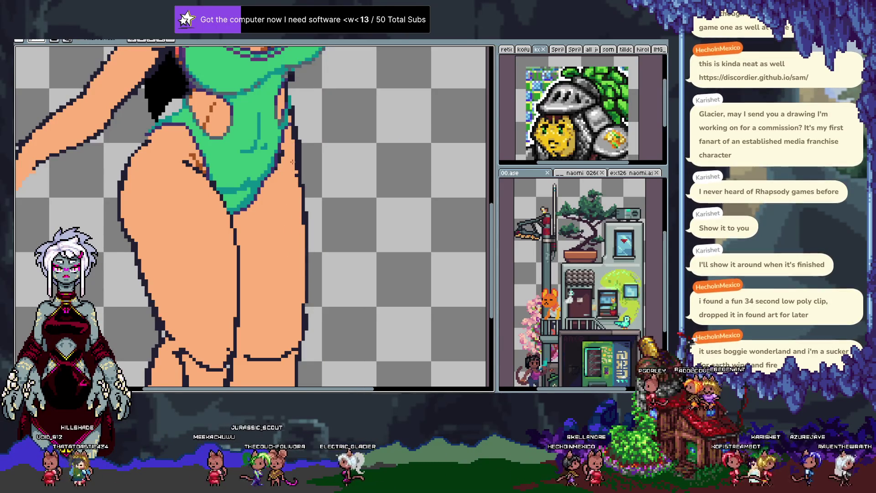
click(328, 137)
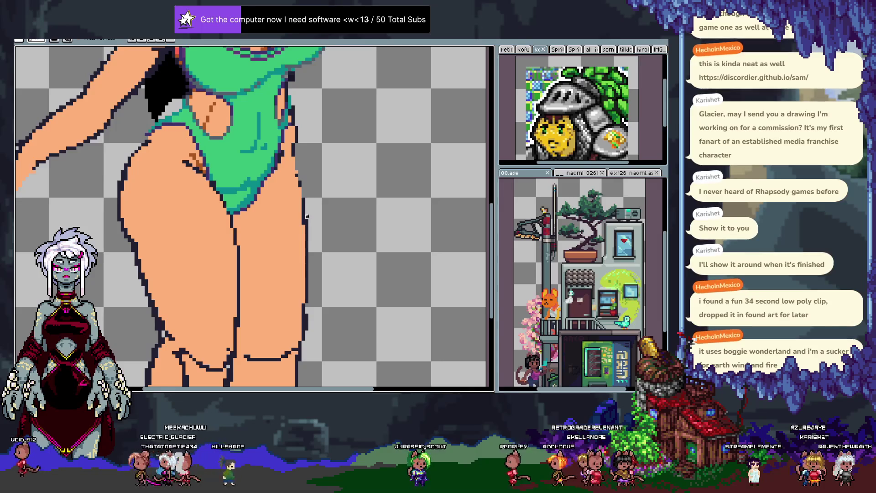
key(m)
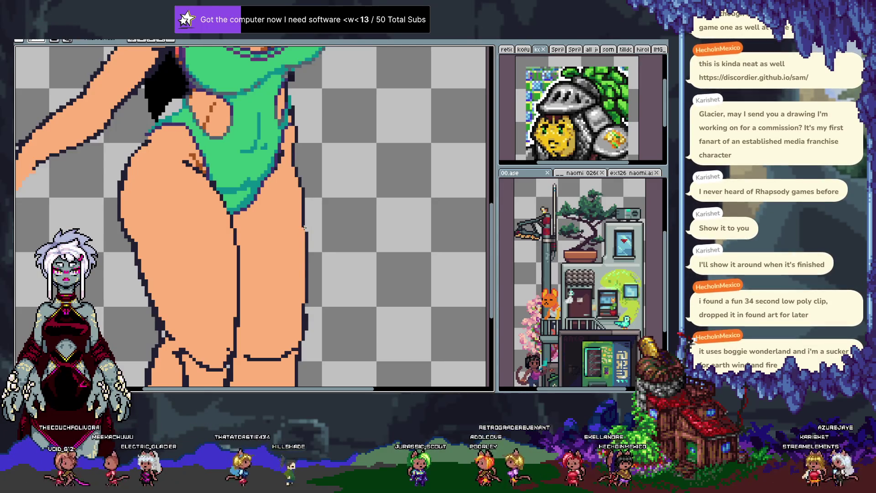
Push the right thigh outline outward, undoing the attempts that don't fit.
key(ctrl+z)
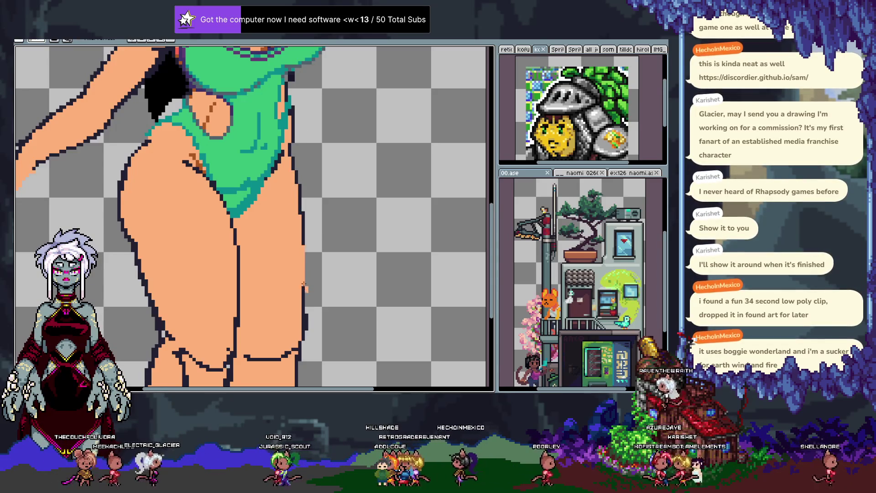
drag(301, 249, 306, 286)
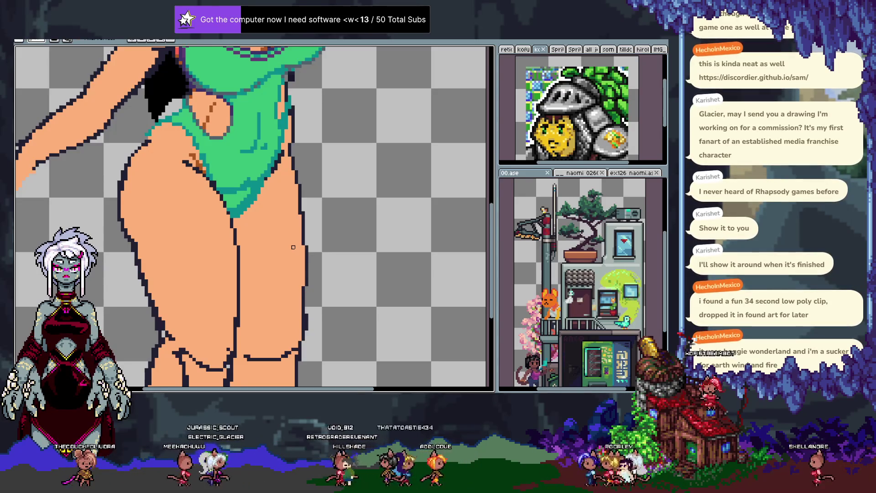
key(ctrl+z)
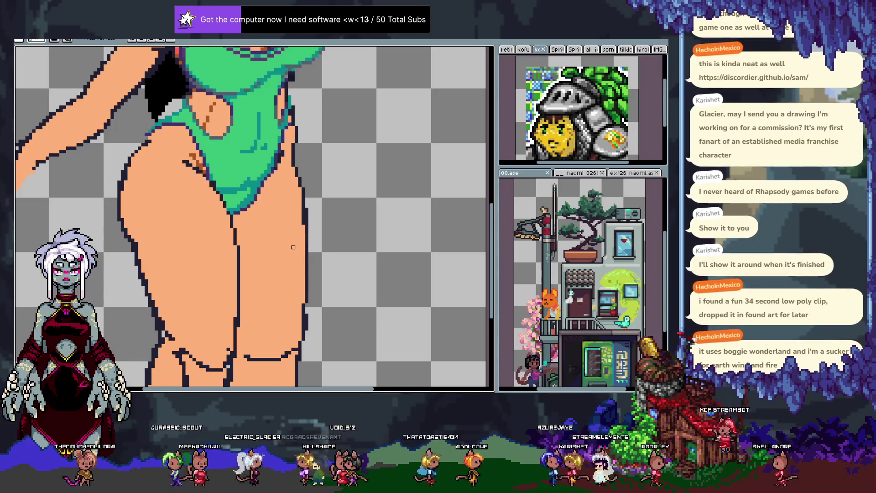
drag(297, 161, 305, 184)
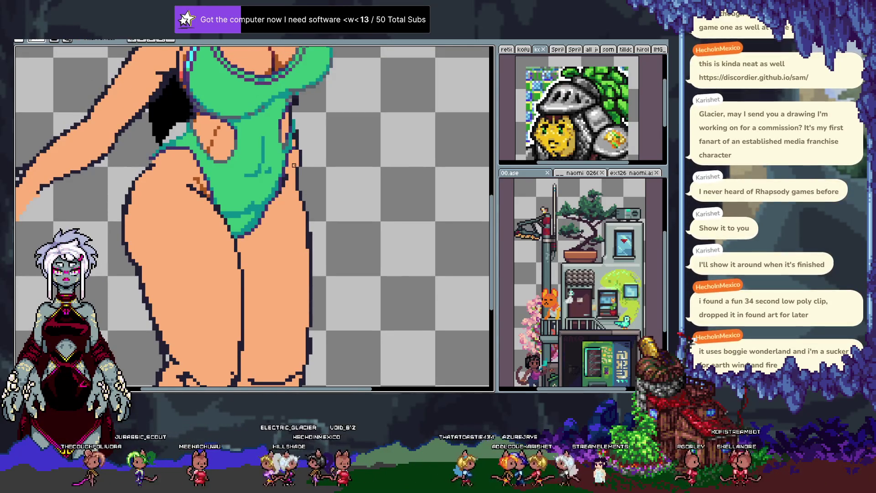
Select the outer edge of the right thigh with the Rectangular Marquee, then deselect.
key(b)
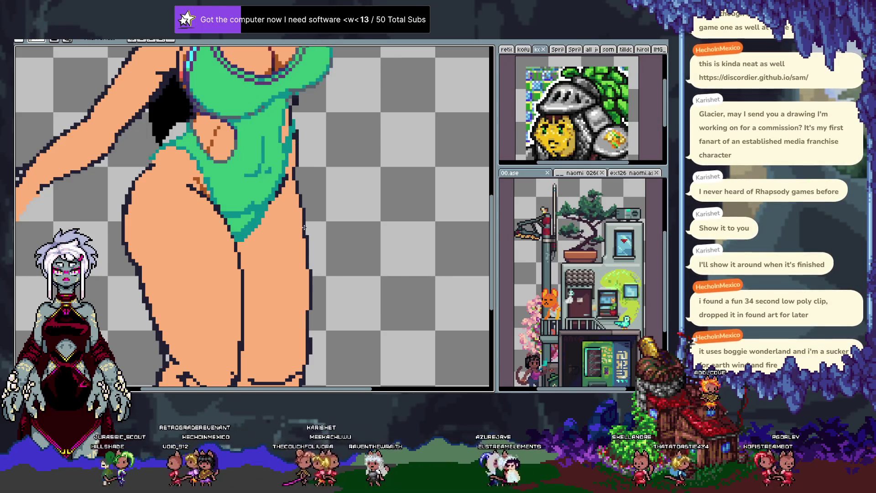
key(i)
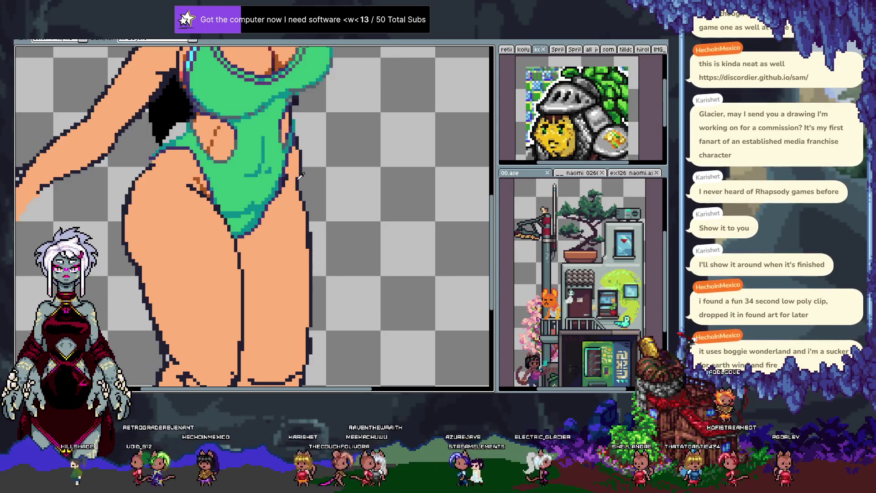
key(m)
mouse_move(312, 168)
mouse_down()
mouse_move(294, 250)
mouse_move(314, 154)
mouse_up()
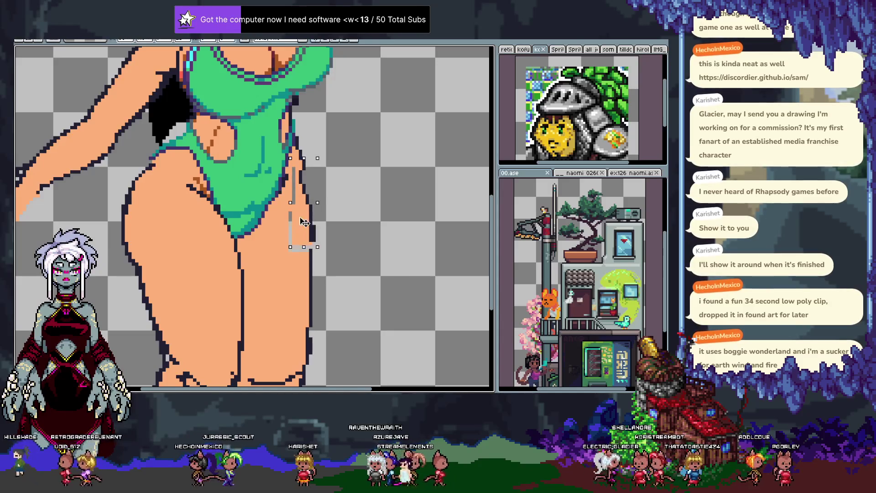
click(297, 250)
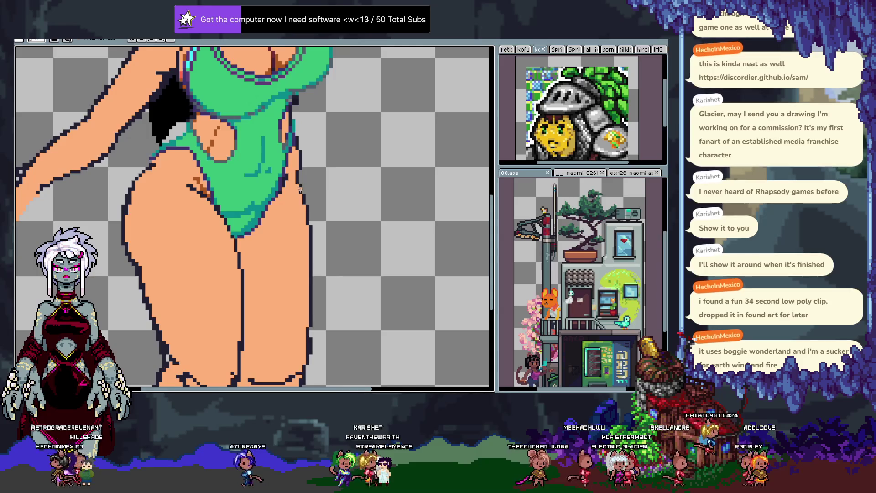
Sample colours, undo the last thigh edit, and pan up toward the chest.
key(alt)
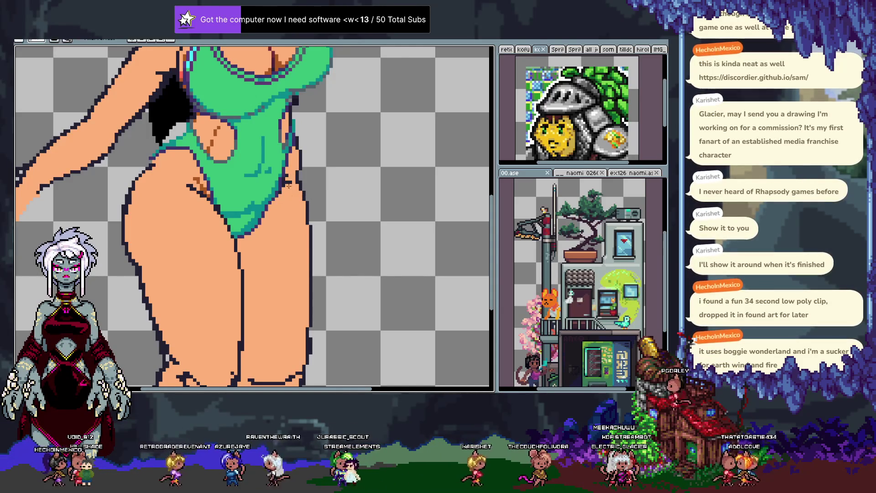
key(alt)
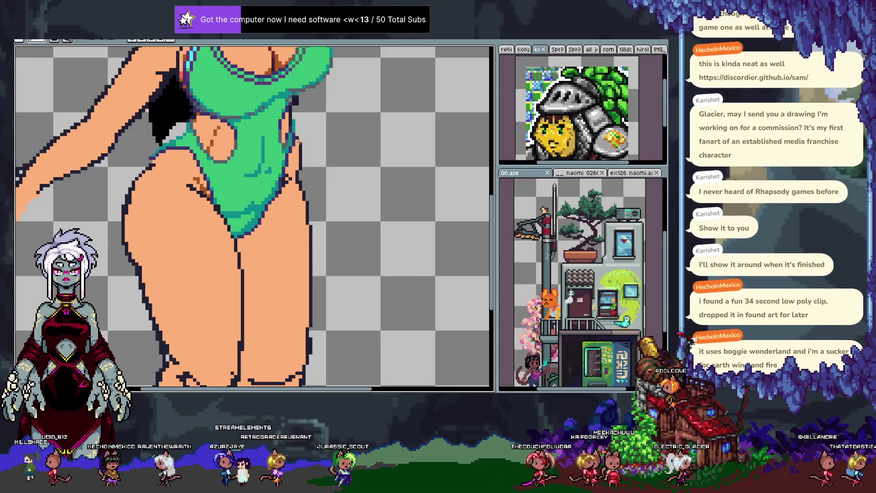
scroll(296, 173, up, 1)
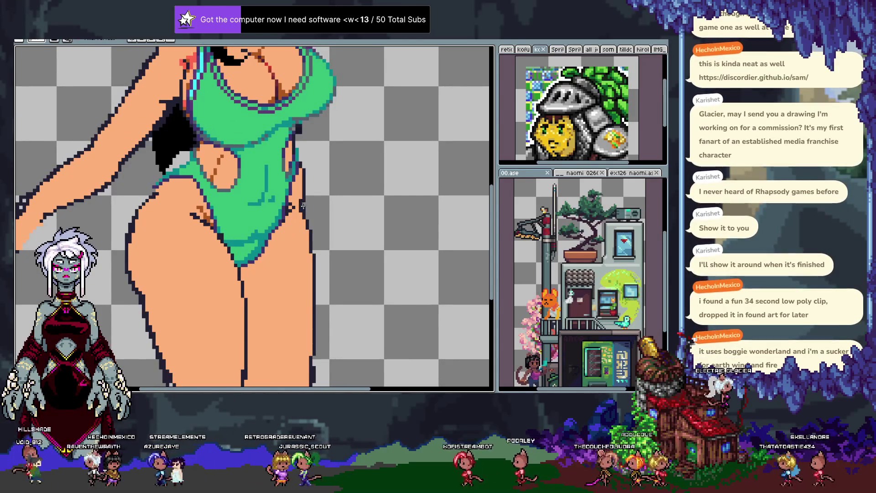
key(ctrl+z)
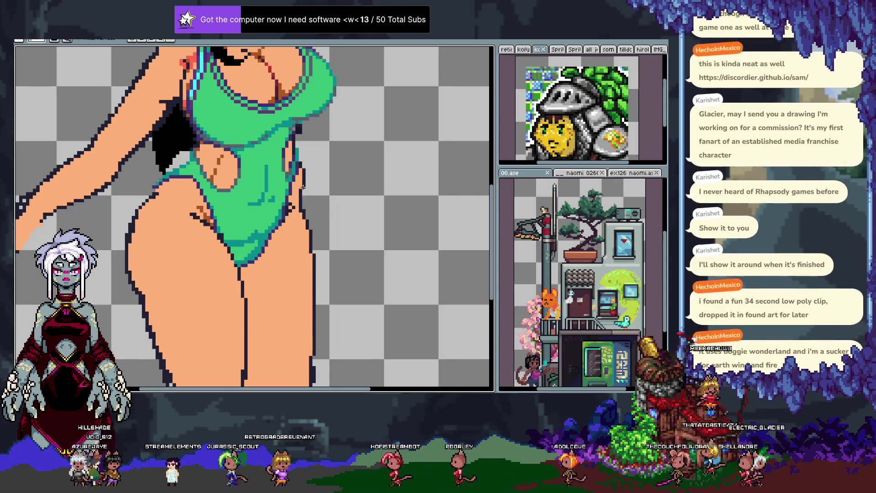
drag(253, 222, 336, 248)
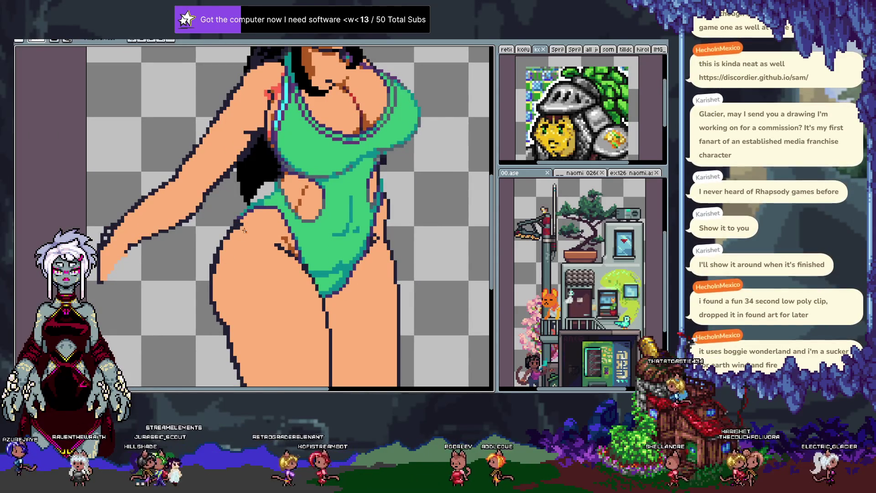
Sample colours from the figure, pan up to the head, and show the timeline again.
key(i)
key(b)
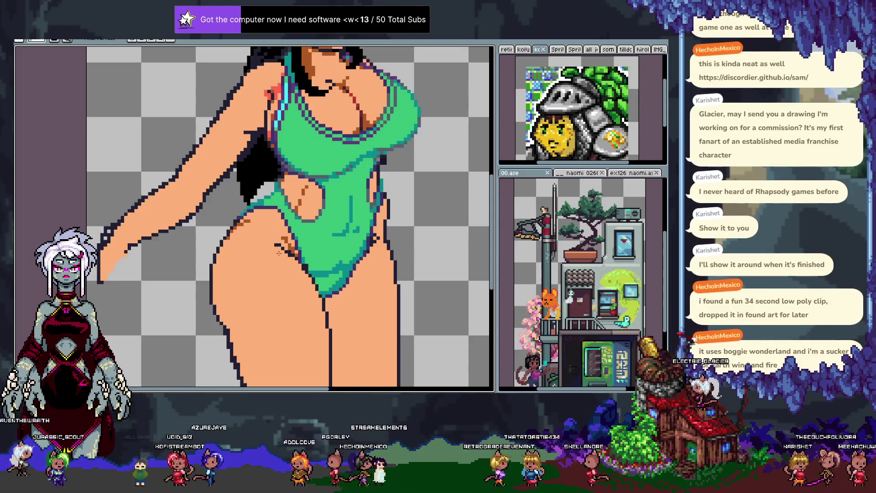
key(i)
key(b)
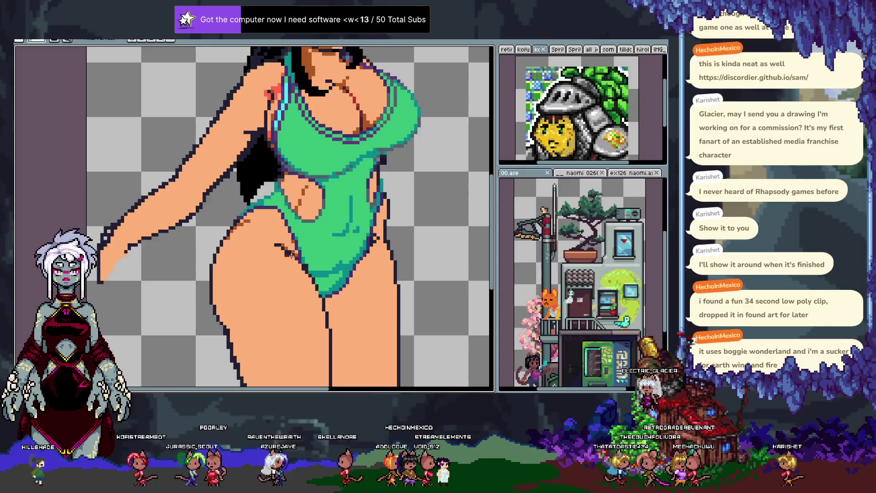
scroll(291, 255, down, 1)
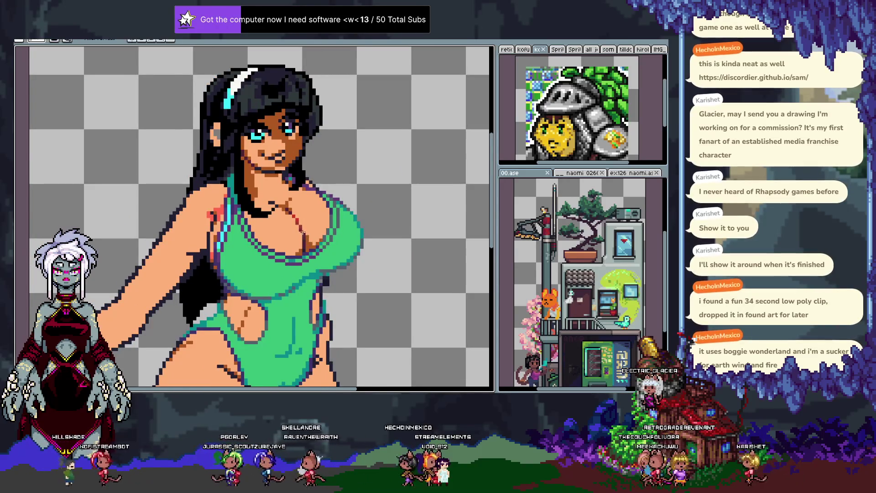
scroll(303, 232, down, 2)
scroll(302, 219, left, 3)
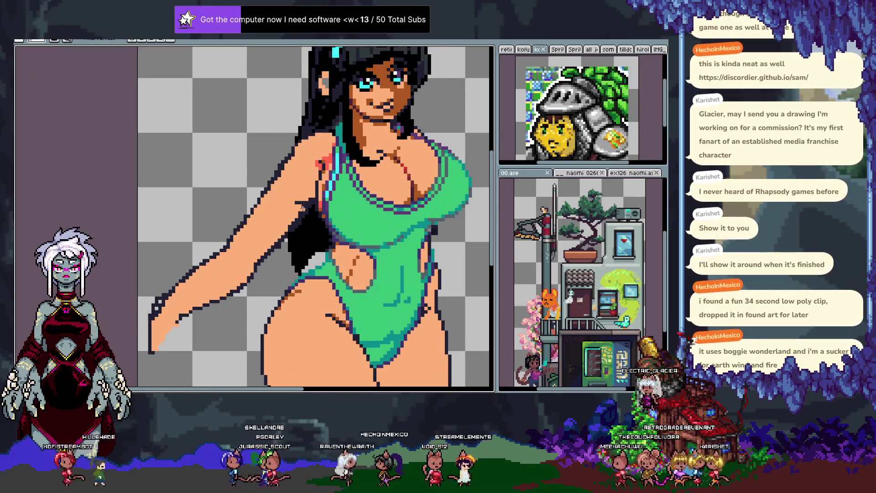
key(b)
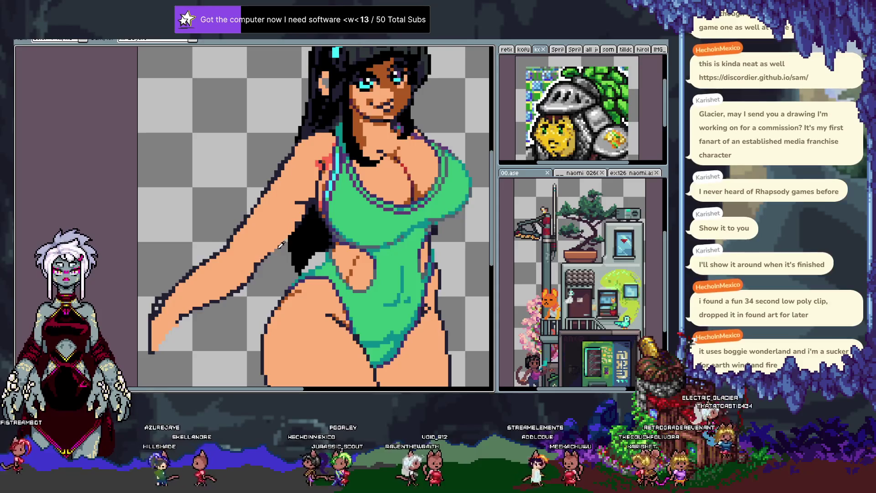
key(m)
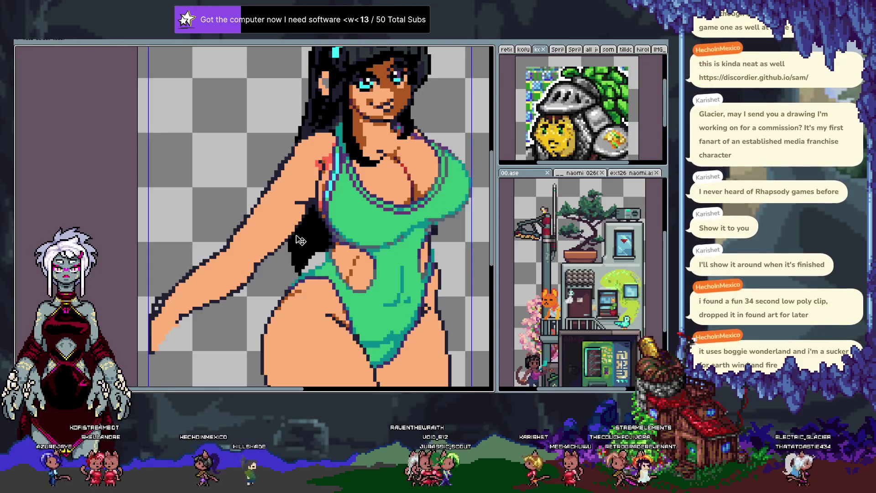
key(Tab)
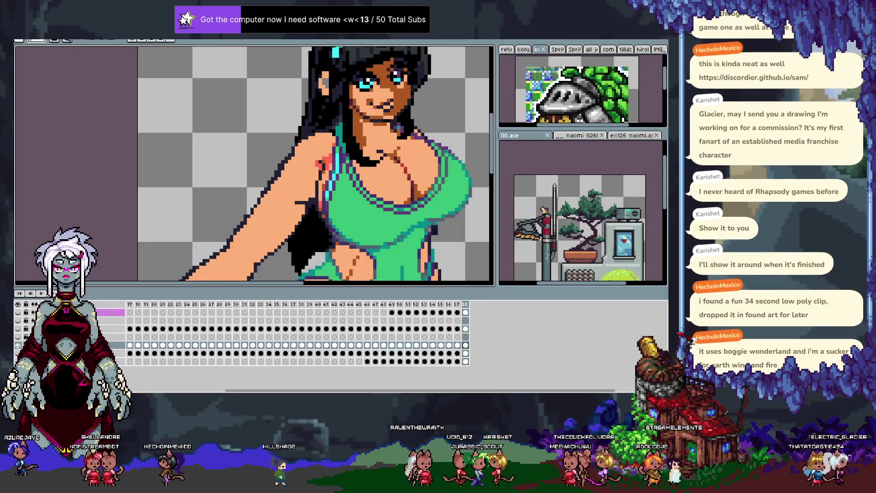
Hide the timeline for a bigger canvas and zoom in on the drawing.
scroll(269, 274, down, 2)
key(Tab)
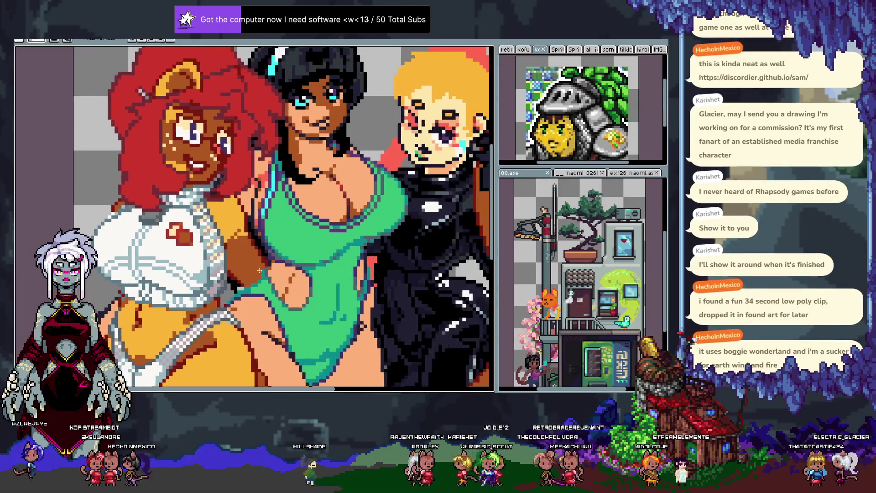
scroll(305, 248, up, 1)
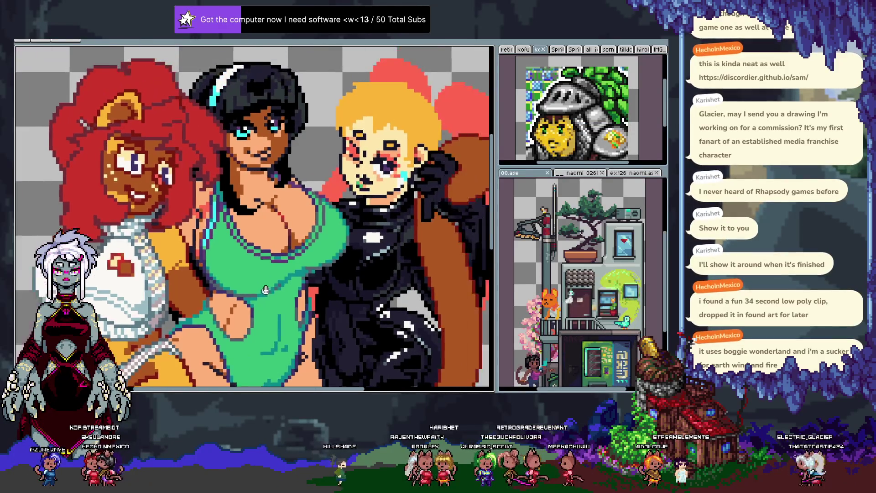
scroll(291, 238, up, 1)
scroll(282, 231, up, 2)
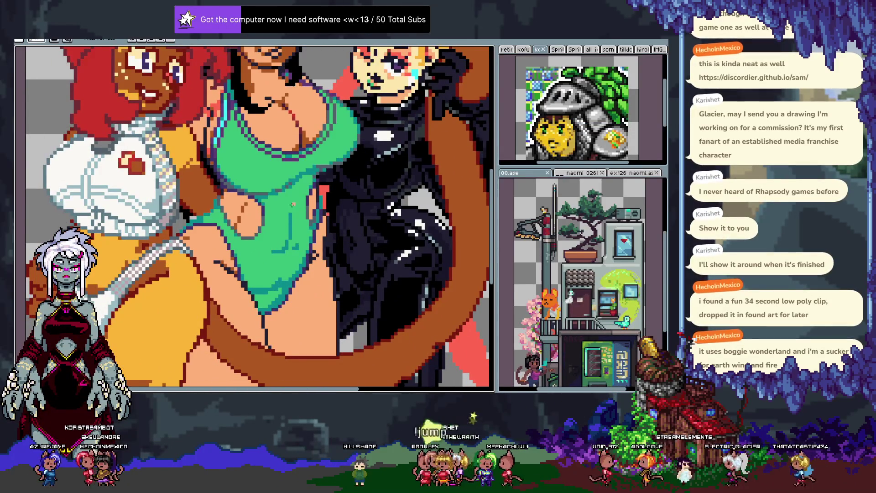
Zoom back out, restore Aseprite's full interface with Ctrl+F, and bring IDLE forward.
scroll(292, 205, down, 3)
scroll(292, 205, down, 1)
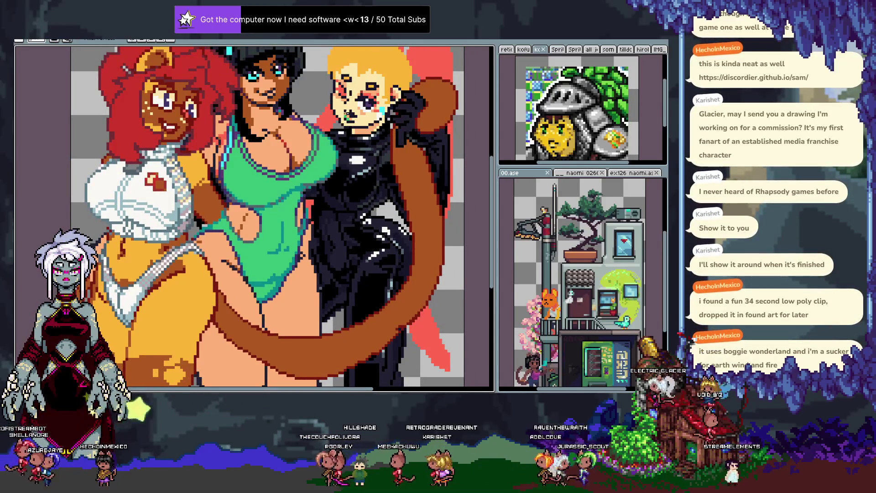
scroll(334, 188, down, 1)
scroll(334, 188, down, 1)
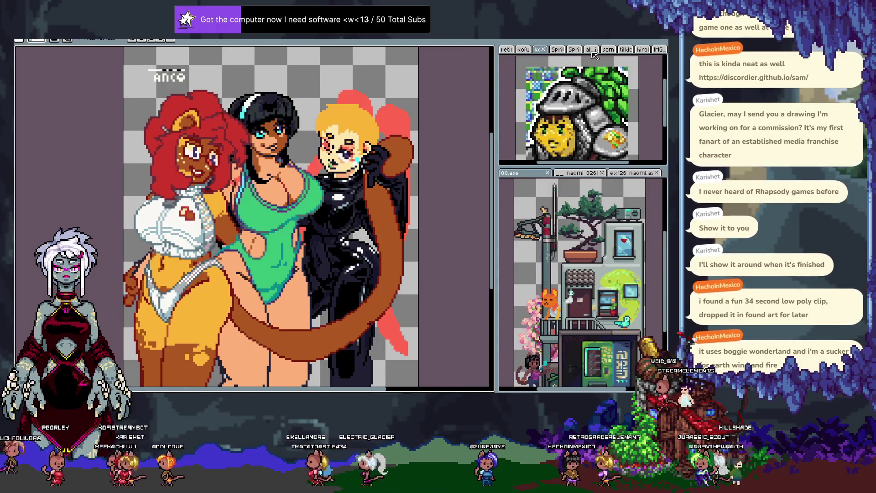
key(ctrl+f)
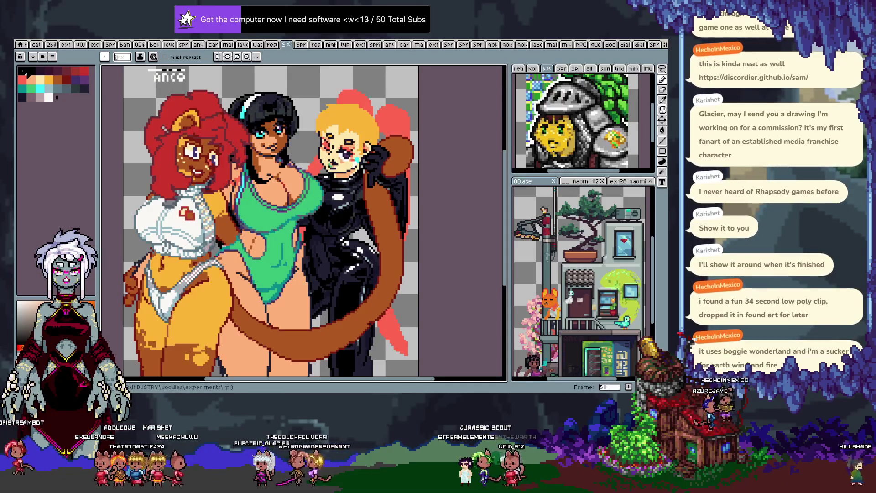
key(alt+Tab)
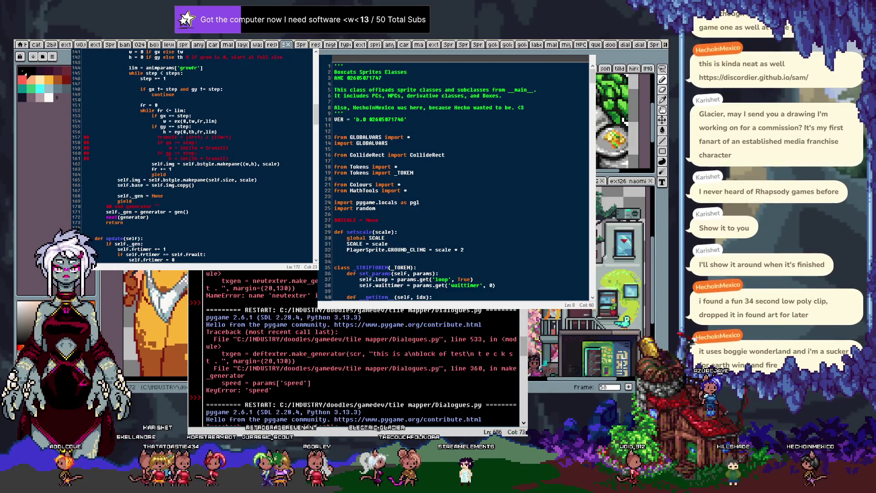
Switch between the open Aseprite documents, closing one with Ctrl+W.
click(630, 182)
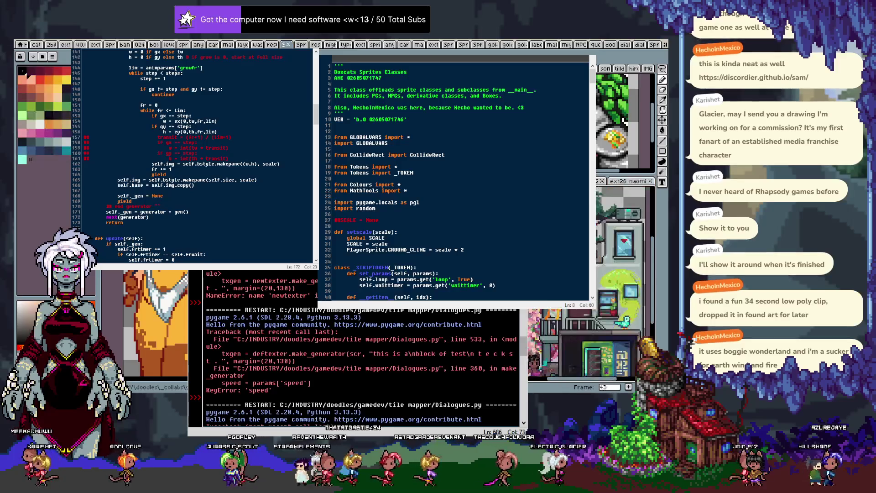
key(ctrl+w)
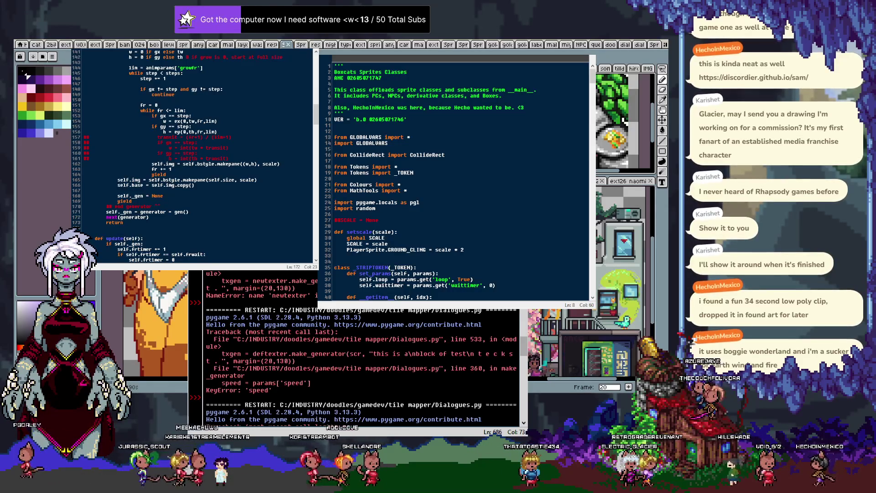
click(314, 46)
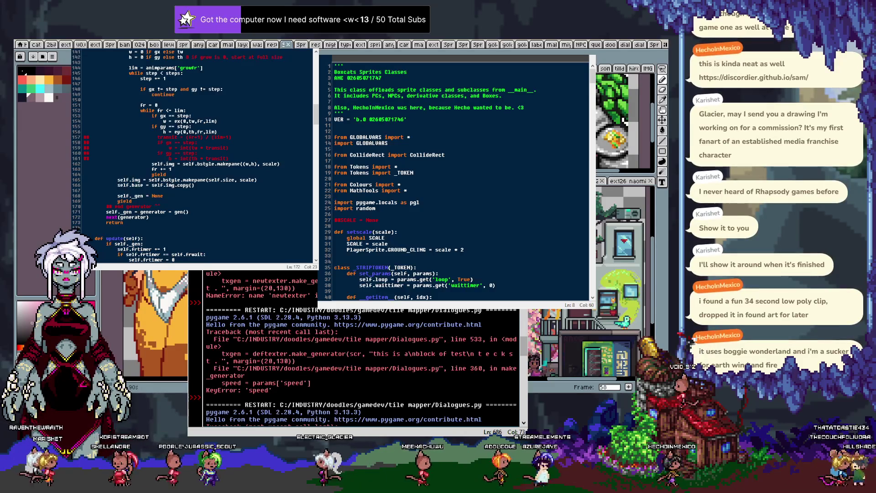
Undo four recent paint changes, redo one, and return to the Aseprite drawing.
key(ctrl+z)
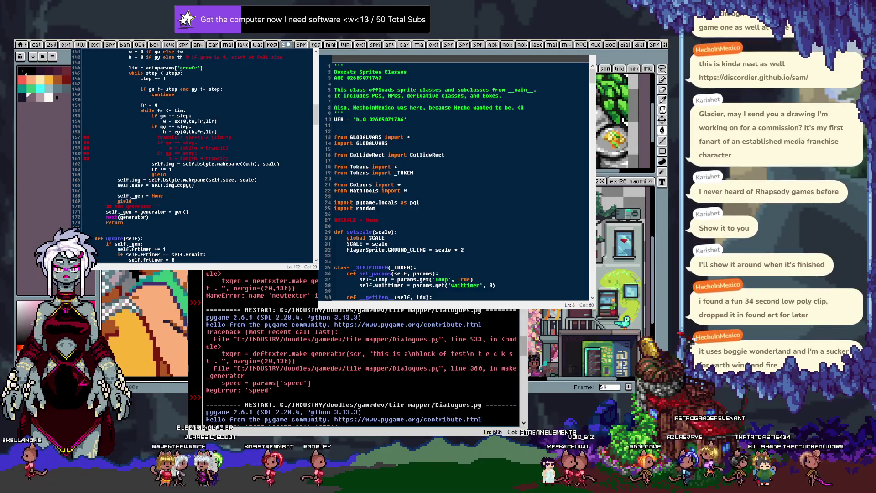
key(ctrl+z)
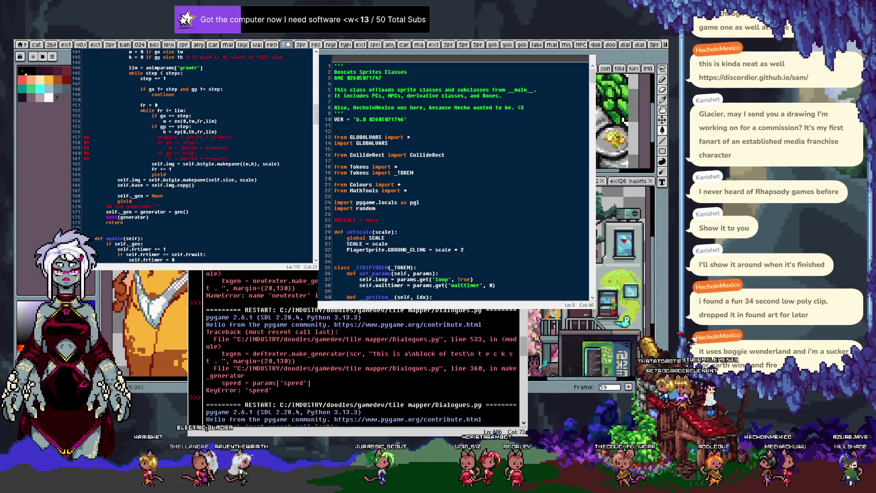
key(ctrl+z)
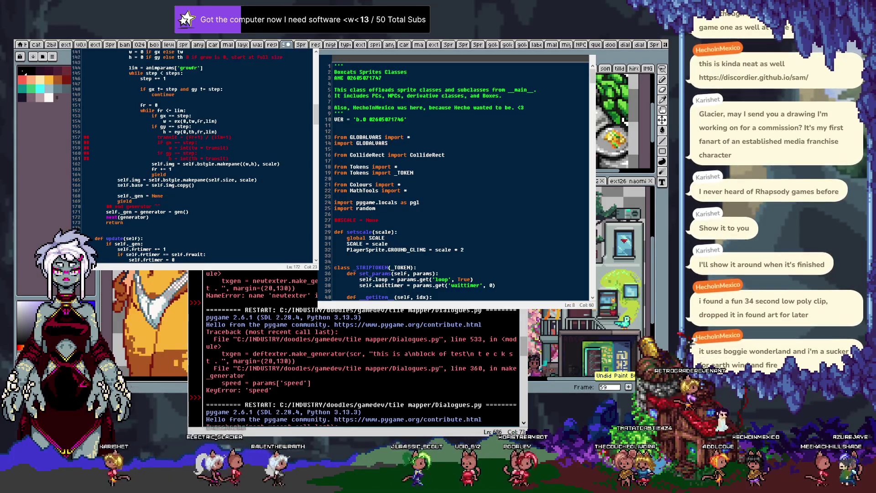
key(ctrl+z)
key(ctrl+y)
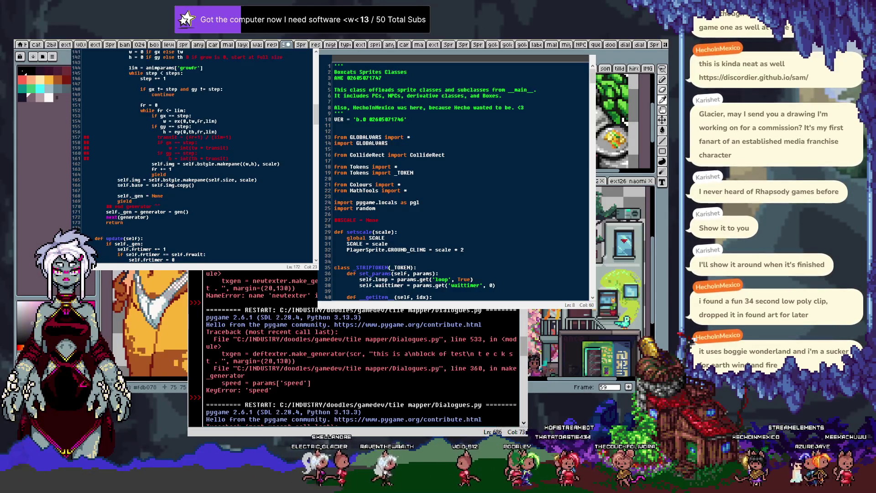
scroll(145, 323, up, 2)
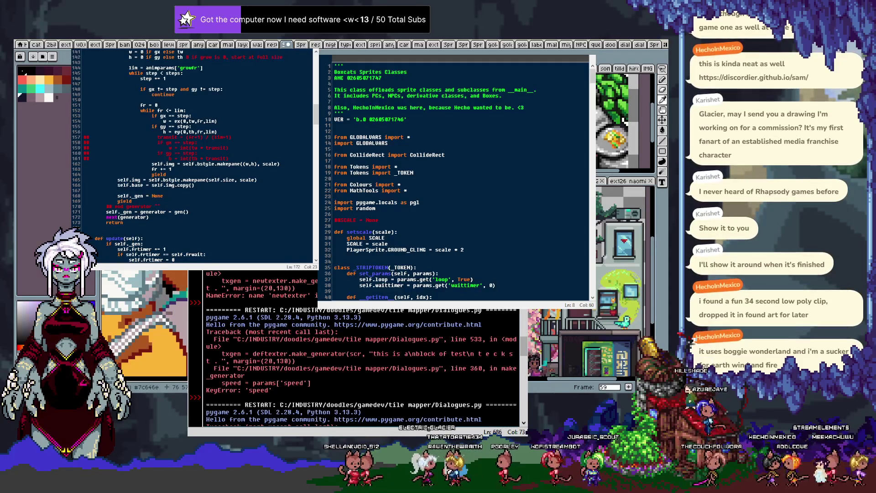
scroll(145, 324, down, 2)
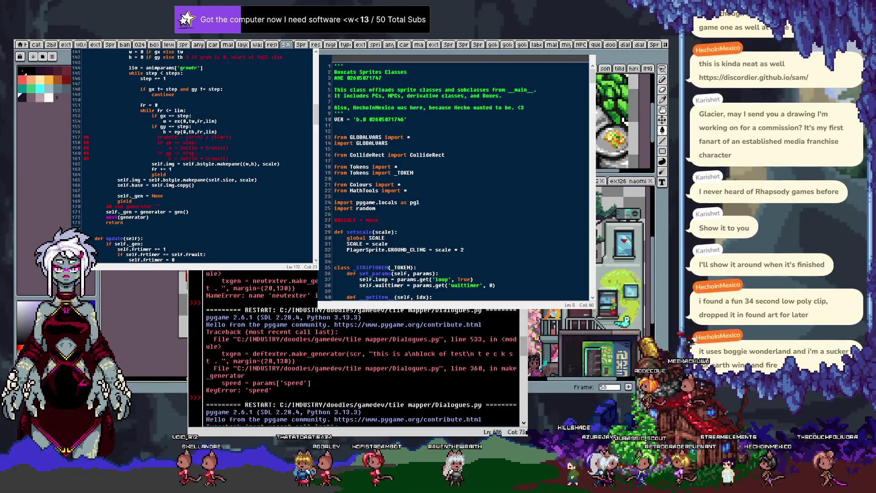
scroll(169, 325, right, 3)
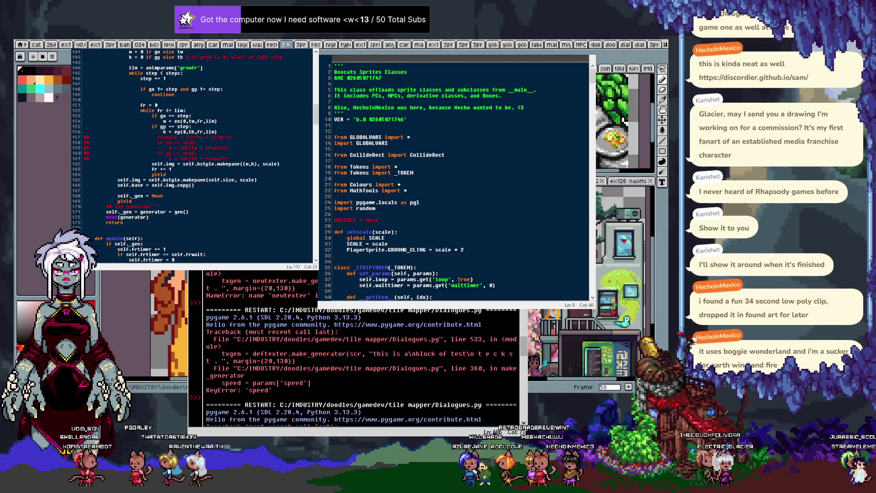
key(alt+Tab)
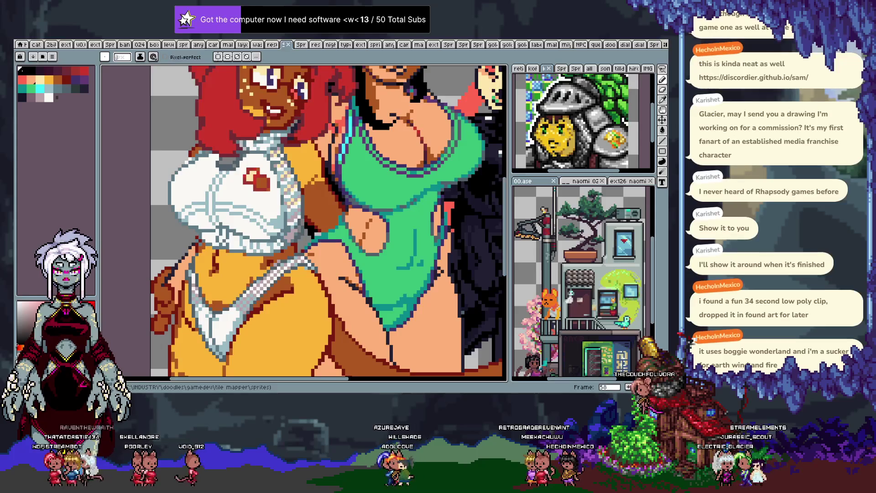
Zoom out to the whole three-character drawing, select the Pencil, and open the File menu.
scroll(310, 101, down, 1)
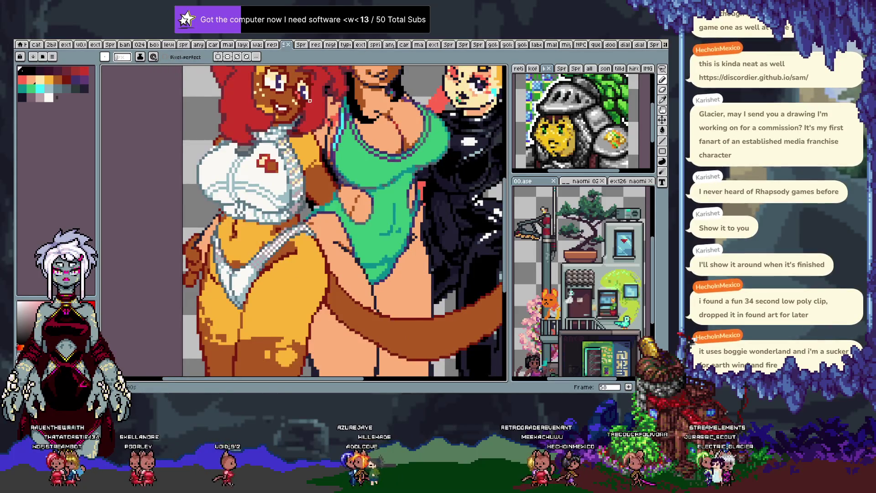
scroll(309, 101, down, 2)
key(b)
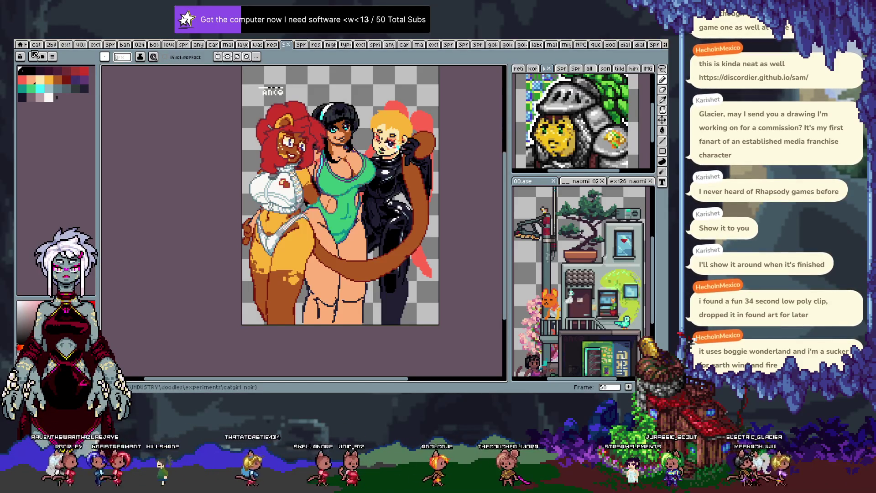
key(alt+f)
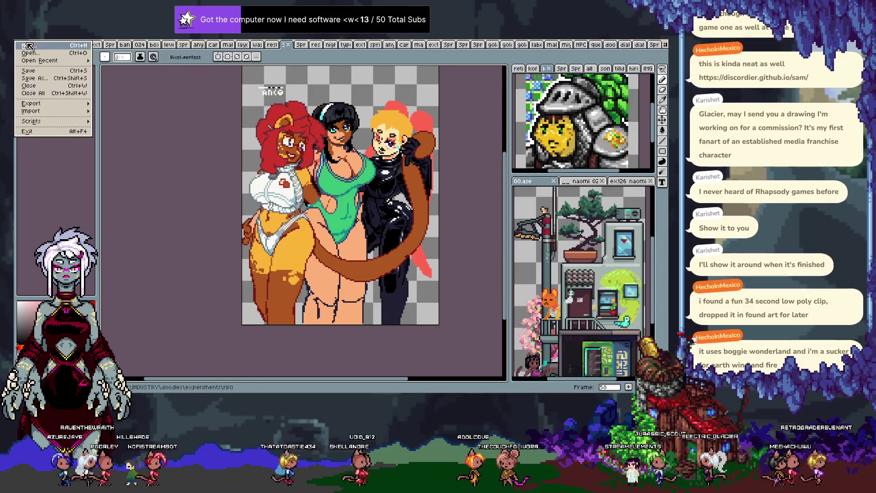
Create a new transparent sprite 40 pixels wide and 70 pixels high.
click(28, 46)
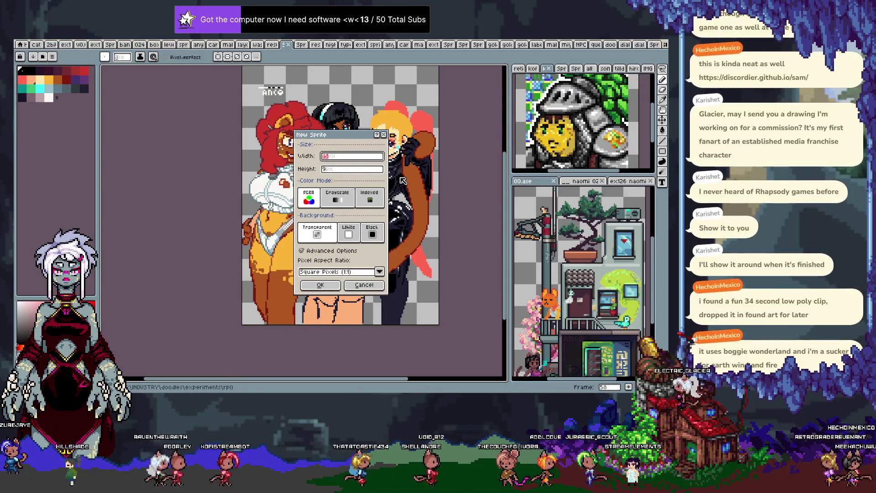
text(40)
key(Tab)
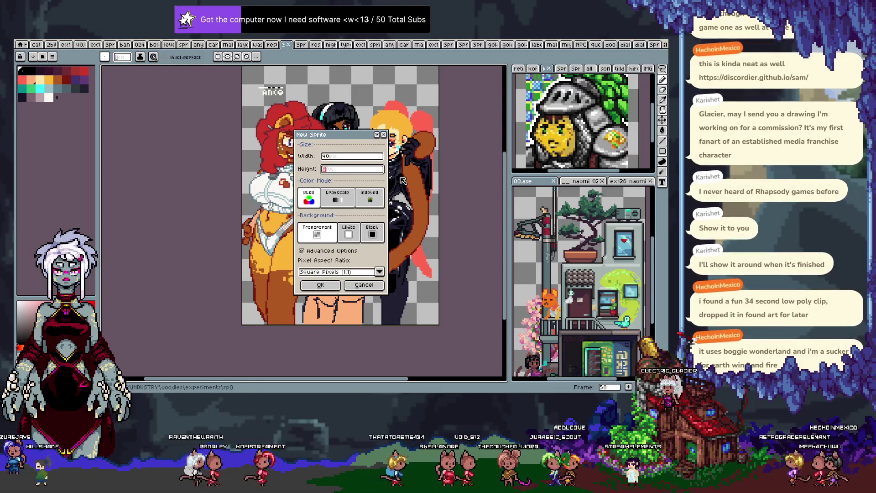
text(70)
key(Return)
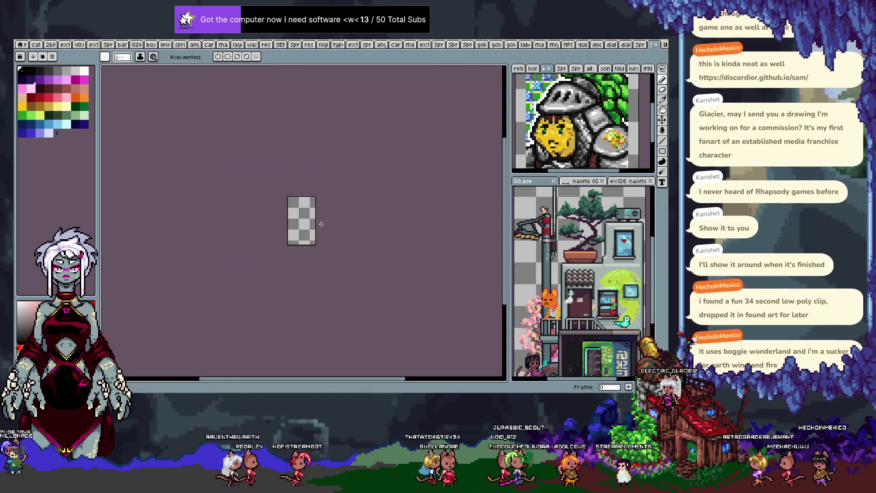
Resize the canvas to 60 by 80 pixels and centre it in view.
scroll(311, 219, up, 3)
key(ctrl+alt+c)
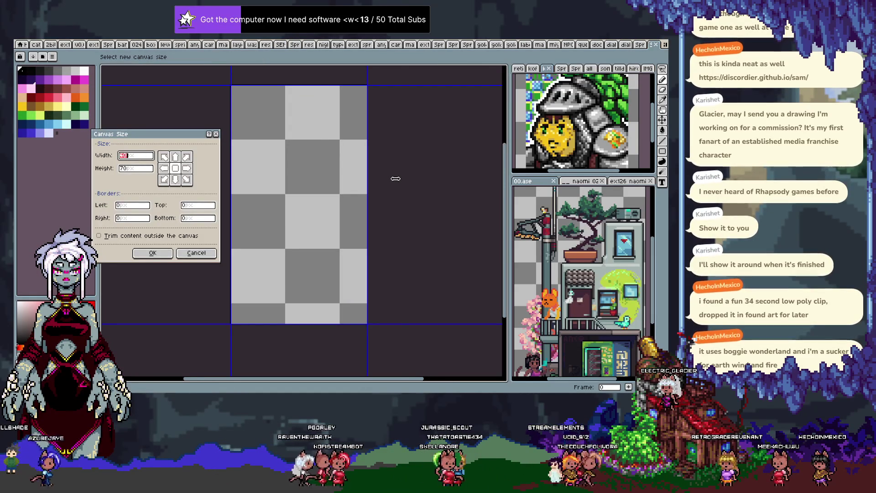
text(60)
key(Tab)
text(80)
key(Return)
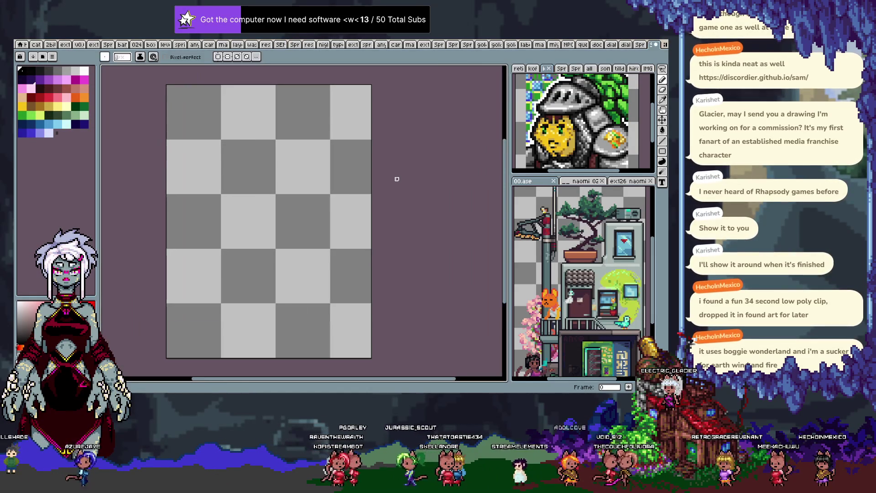
drag(319, 202, 377, 212)
key(b)
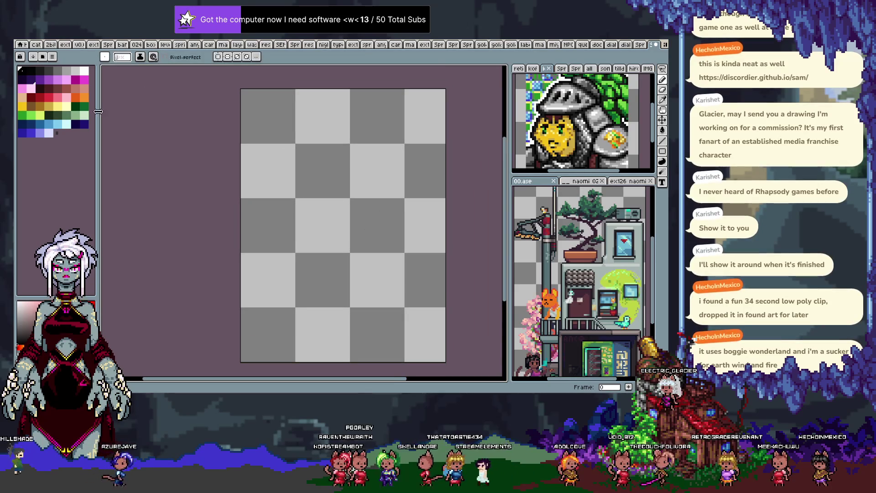
Pick the dark red and try out torso strokes, undoing the first attempts.
click(51, 91)
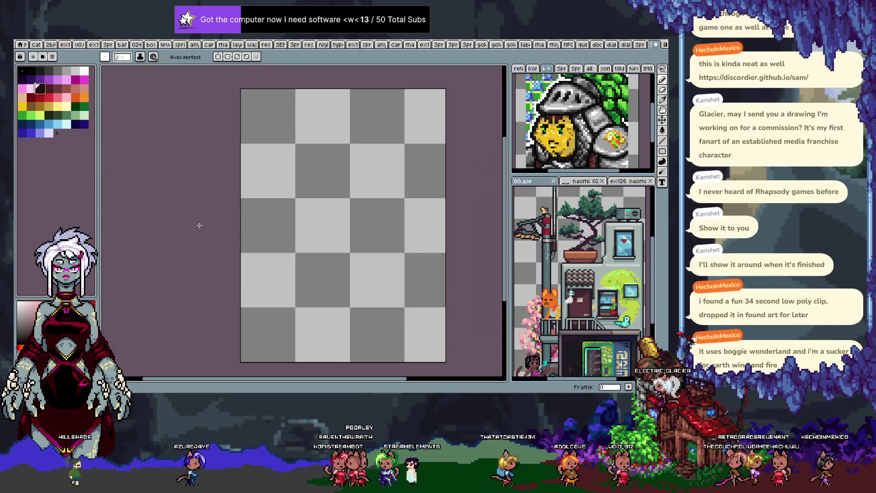
key(x)
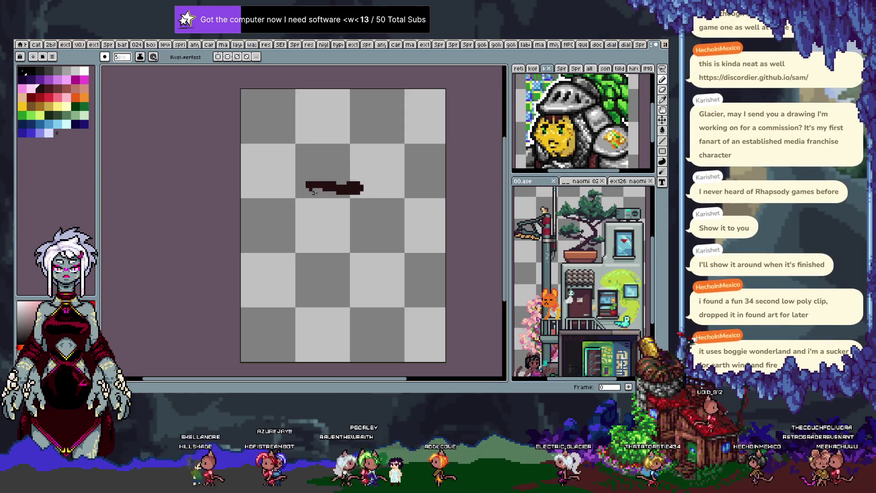
click(56, 88)
key(ctrl+z)
drag(308, 185, 386, 182)
key(ctrl+z)
drag(318, 183, 381, 180)
key(ctrl+z)
drag(310, 177, 369, 172)
Block in the dark red body shape and shift it up and to the right.
drag(310, 177, 367, 212)
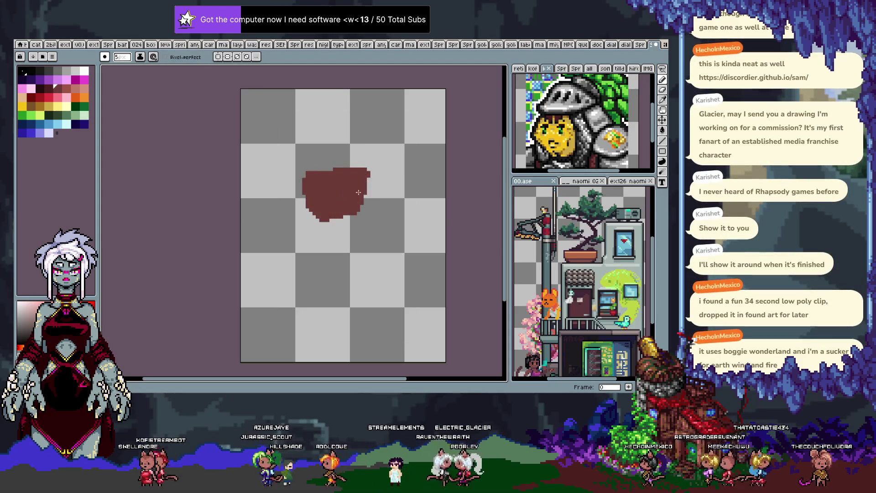
mouse_move(322, 221)
mouse_down()
mouse_move(334, 272)
mouse_move(351, 218)
mouse_up()
key(ctrl+z)
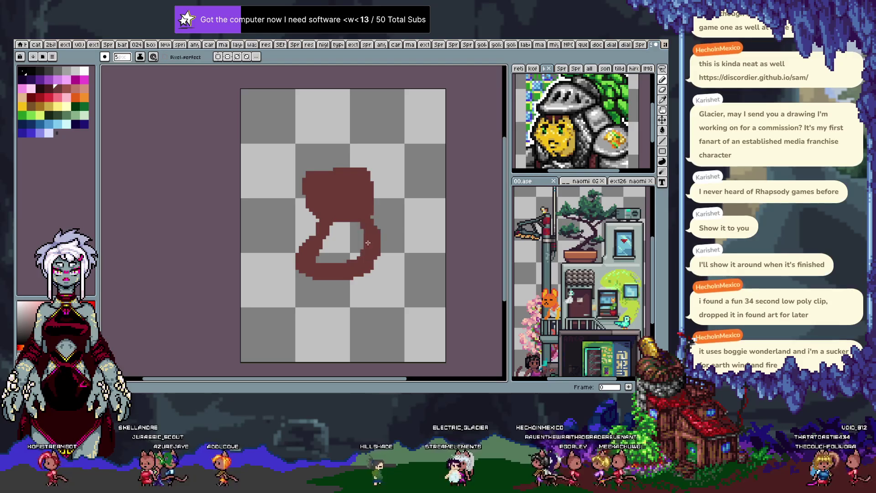
drag(374, 246, 375, 271)
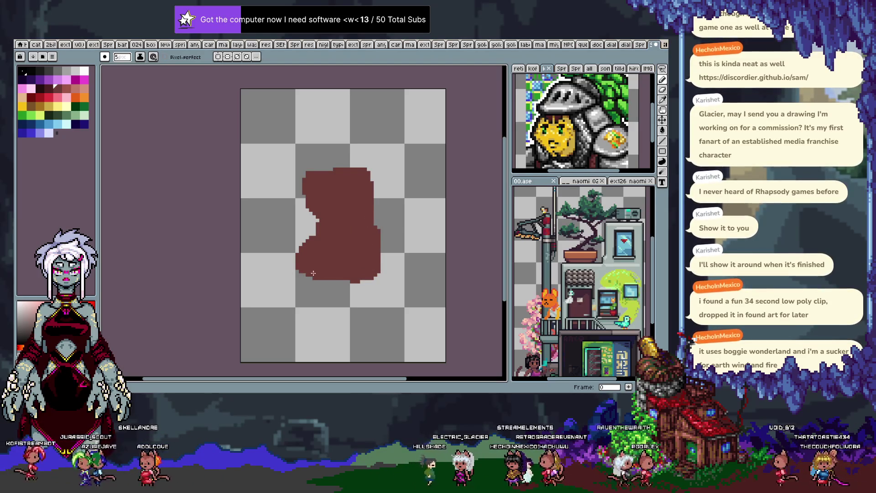
key(v)
drag(348, 245, 364, 228)
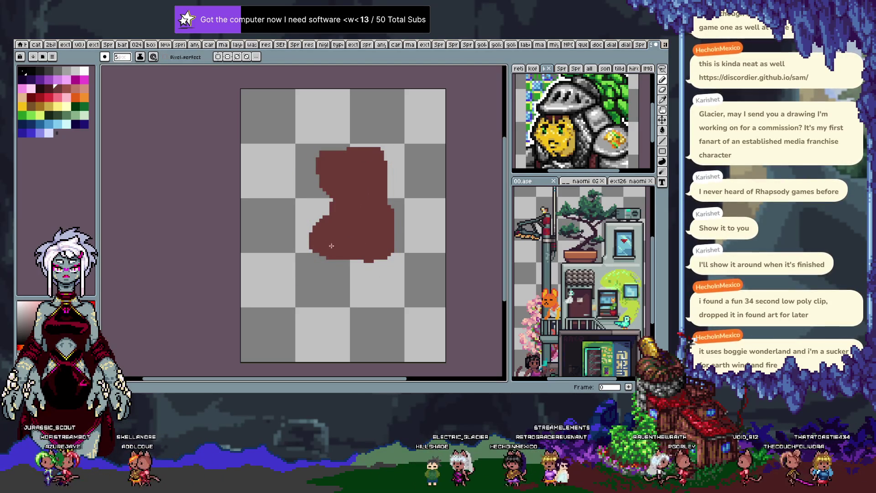
Draw muted pink legs and fill the right leg with darker salmon #9d5548.
click(77, 91)
mouse_move(317, 246)
mouse_down()
mouse_move(333, 326)
mouse_move(387, 259)
mouse_up()
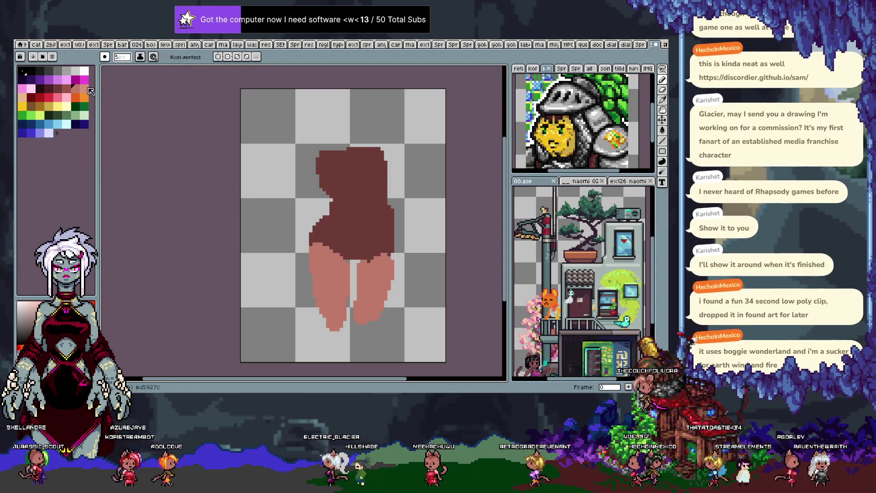
click(67, 89)
key(g)
click(328, 283)
key(ctrl+z)
click(361, 317)
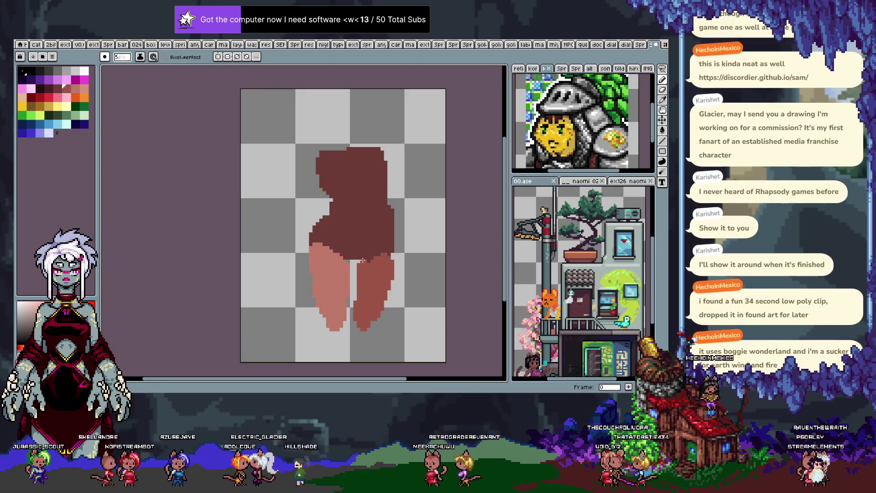
key(ctrl+alt+c)
key(Escape)
scroll(363, 279, down, 3)
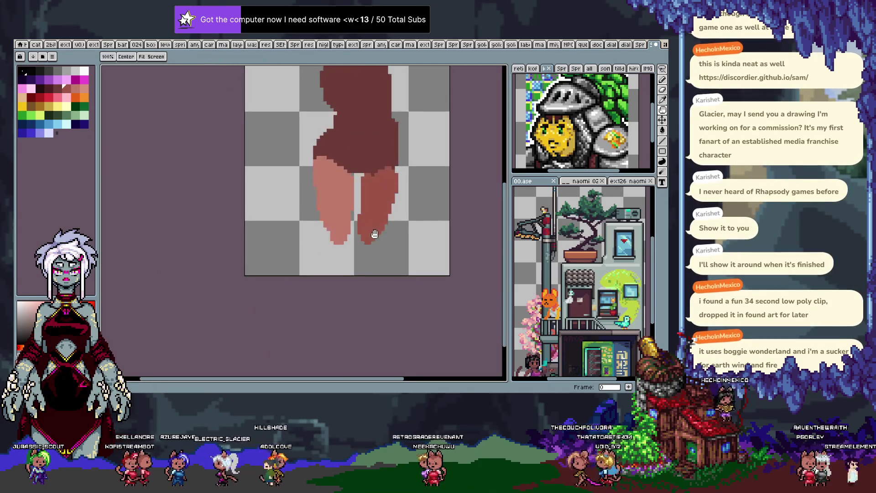
Make the canvas taller, then extend both legs further down, undoing misfires.
key(ctrl+alt+c)
drag(362, 275, 336, 313)
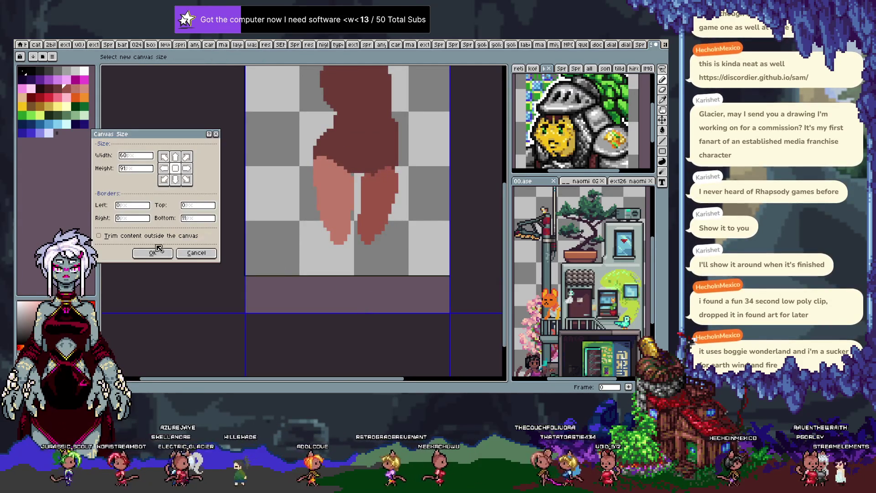
click(158, 252)
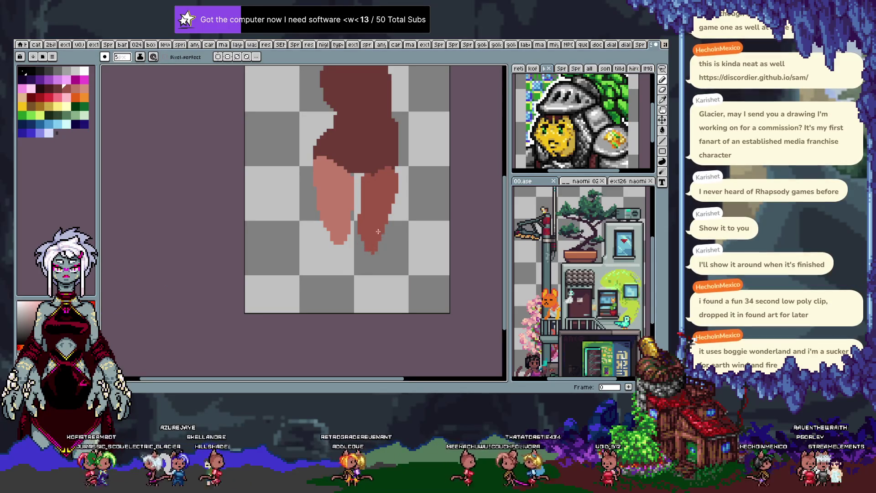
key(ctrl+z)
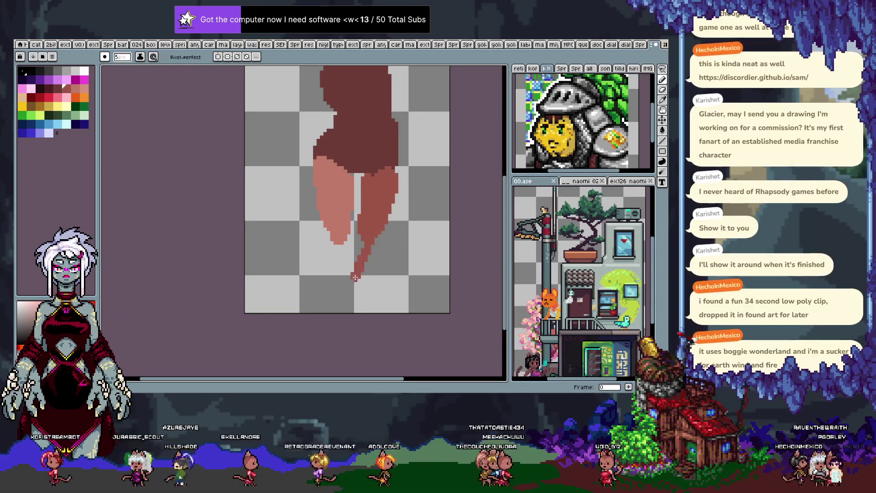
key(ctrl+z)
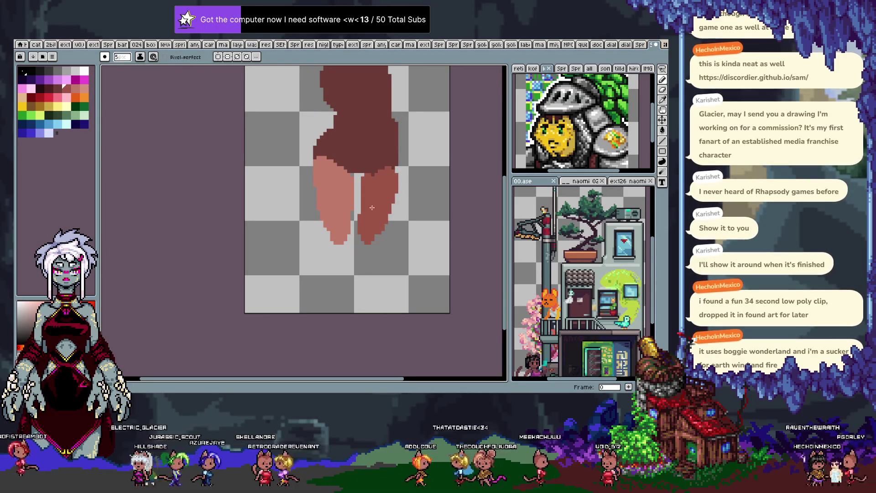
mouse_move(383, 233)
mouse_down()
mouse_move(381, 292)
mouse_move(365, 288)
mouse_up()
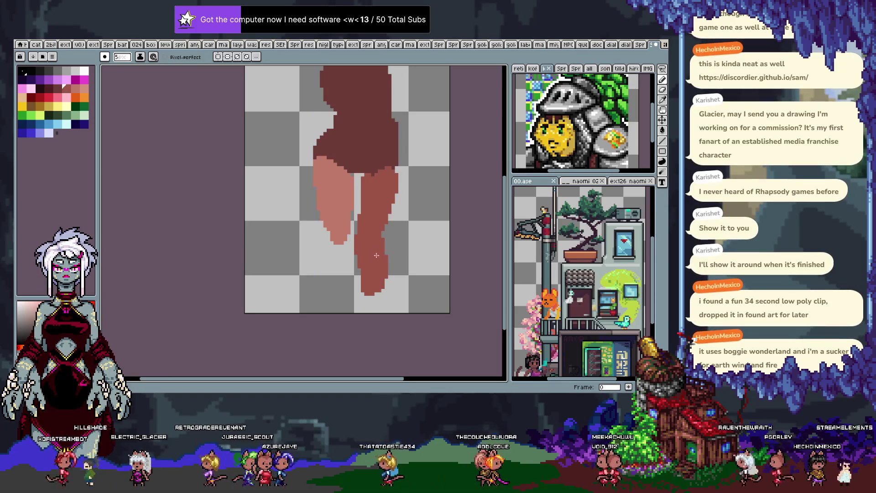
key(ctrl+z)
key(ctrl+z)
drag(367, 227, 358, 276)
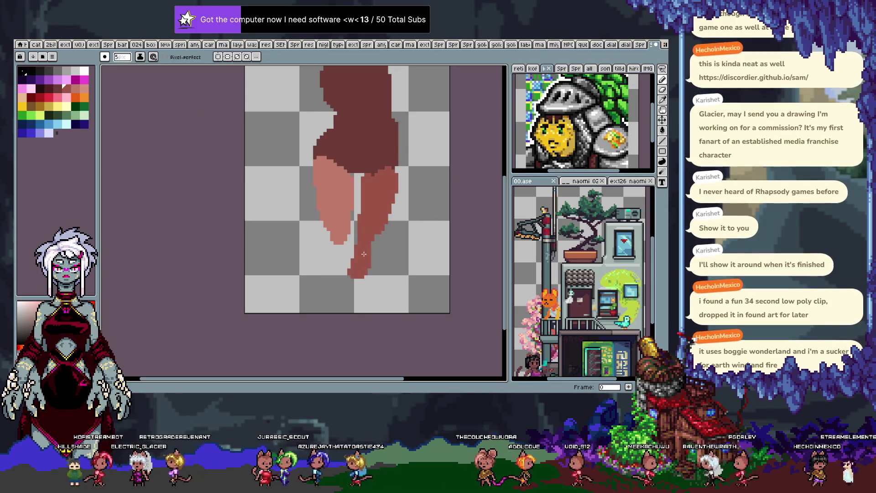
mouse_move(342, 215)
mouse_down()
mouse_move(348, 274)
mouse_move(342, 234)
mouse_move(338, 271)
mouse_up()
key(ctrl+z)
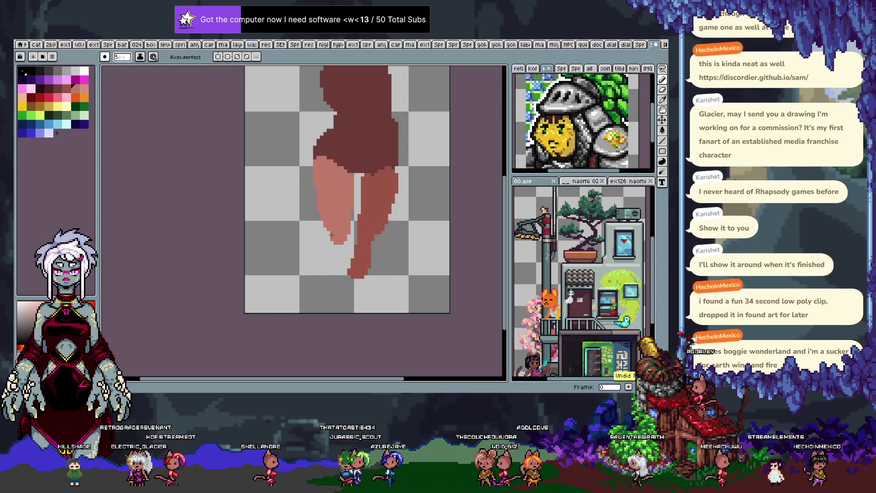
Clear the dark right leg and redraw it longer and reshaped downward.
key(g)
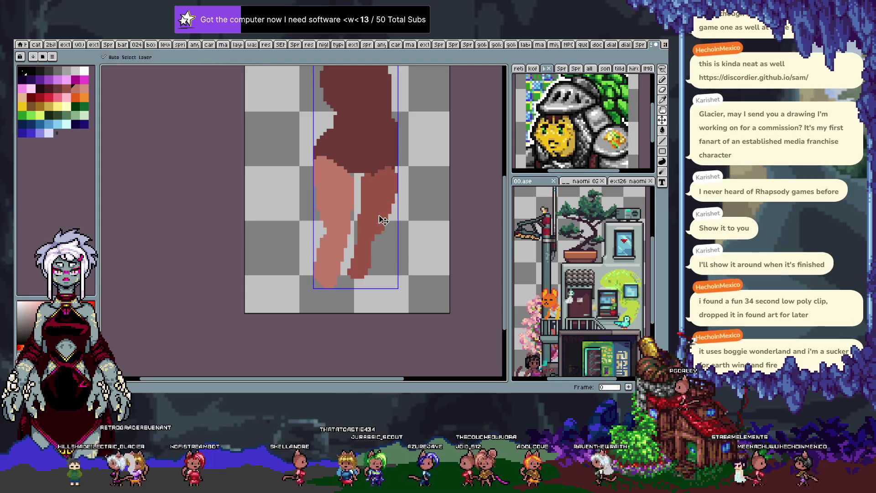
click(376, 212)
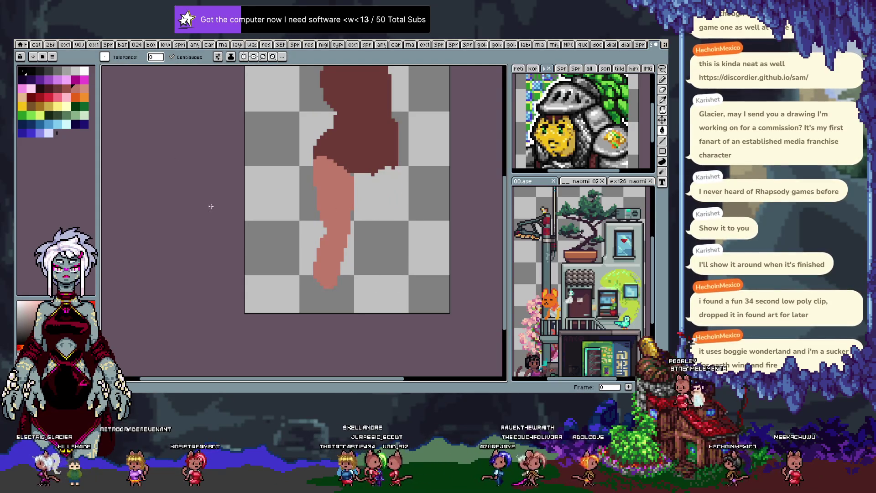
key(b)
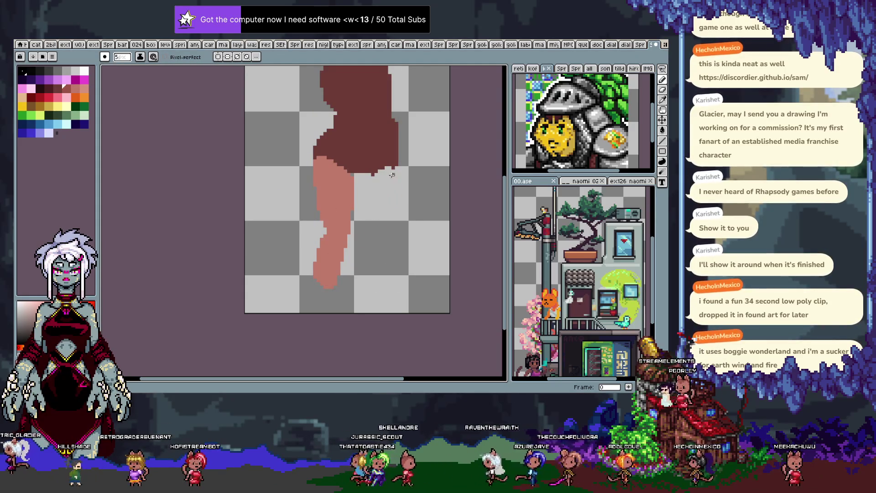
drag(392, 175, 381, 235)
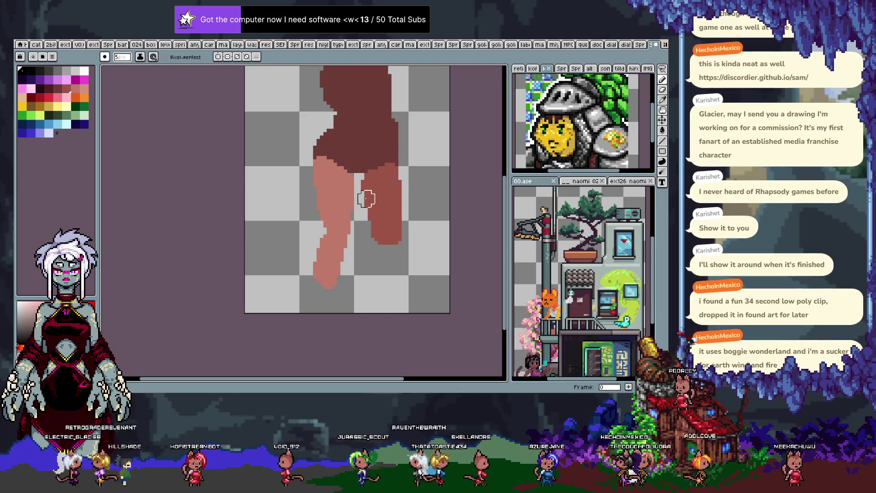
mouse_move(379, 246)
mouse_down()
mouse_move(389, 260)
mouse_move(374, 269)
mouse_move(404, 273)
mouse_up()
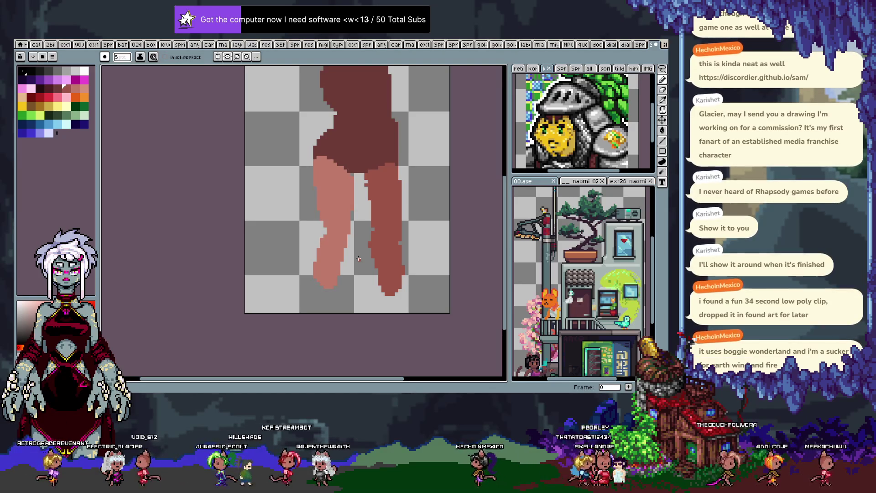
Move to the next frame and undo the lighter leg strokes.
key(g)
key(Right)
scroll(374, 240, up, 2)
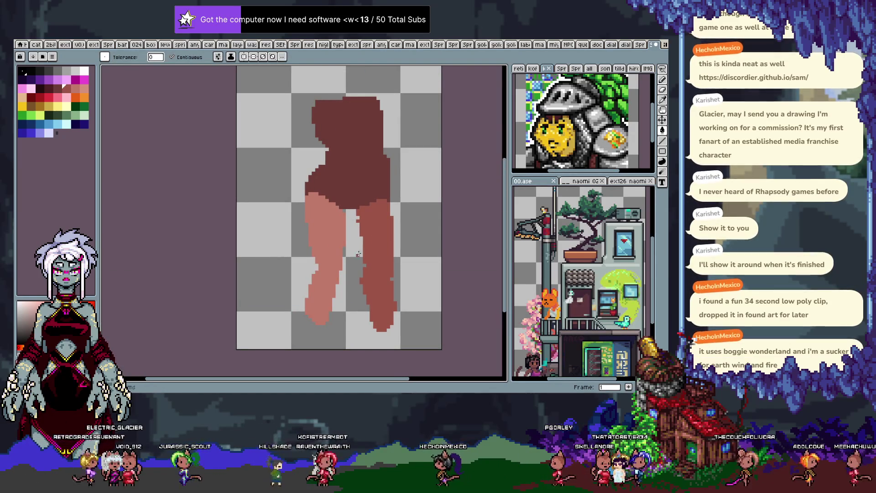
key(ctrl+z)
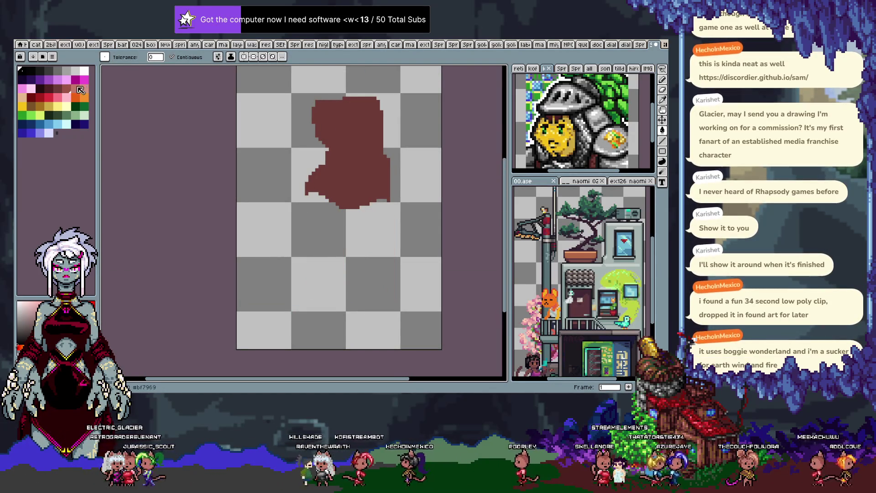
key(b)
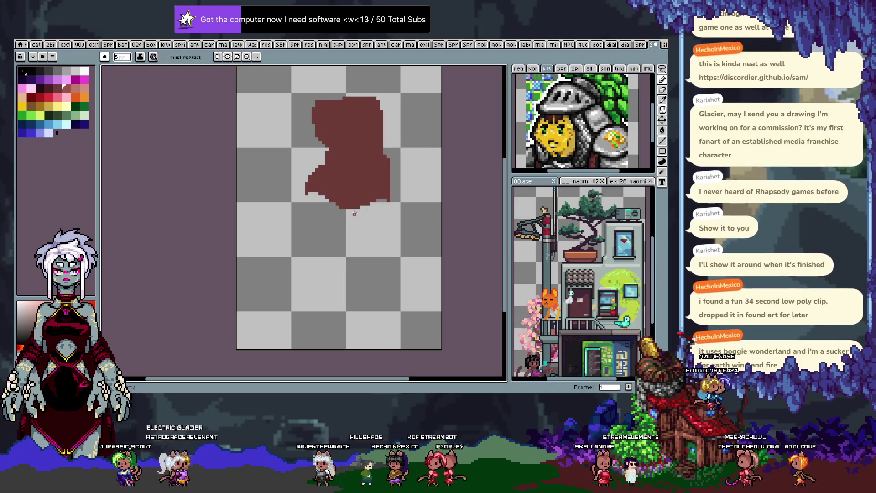
key(ctrl+z)
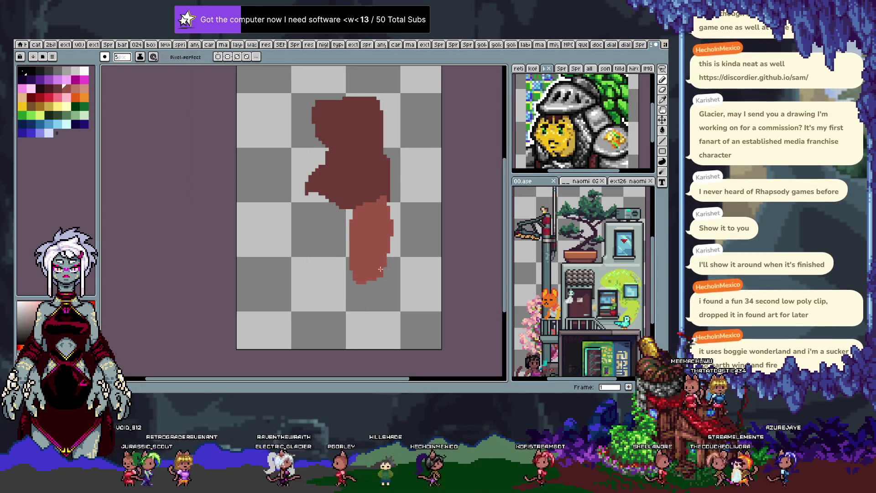
key(ctrl+z)
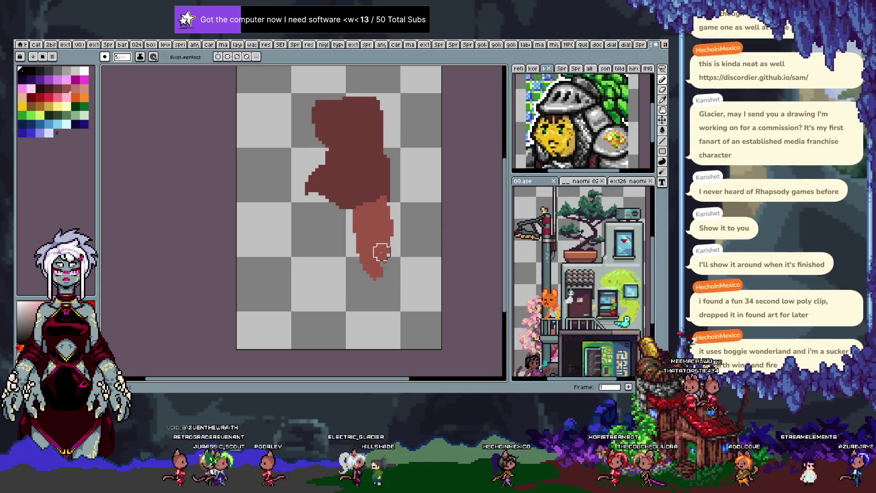
Try several lengths and widths for the lower right leg, keeping none.
drag(378, 286, 381, 323)
key(ctrl+z)
drag(373, 274, 365, 310)
key(ctrl+z)
mouse_move(381, 253)
mouse_down()
mouse_move(377, 321)
mouse_move(376, 272)
mouse_up()
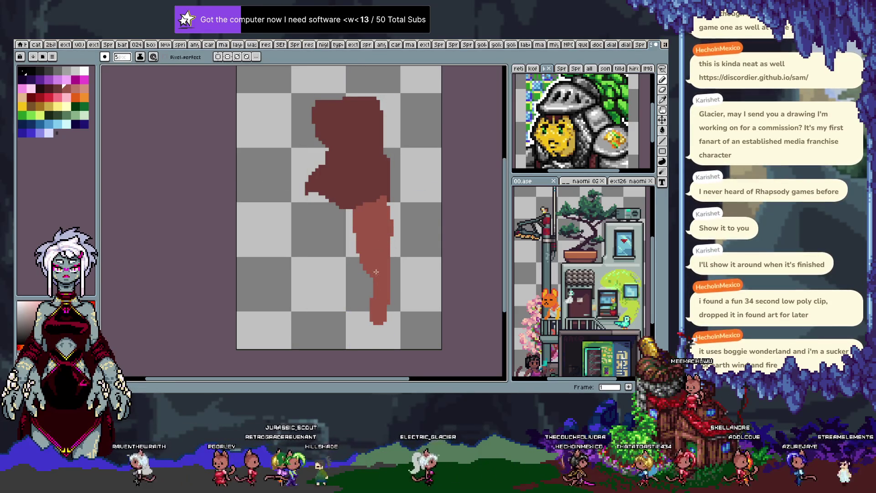
key(ctrl+z)
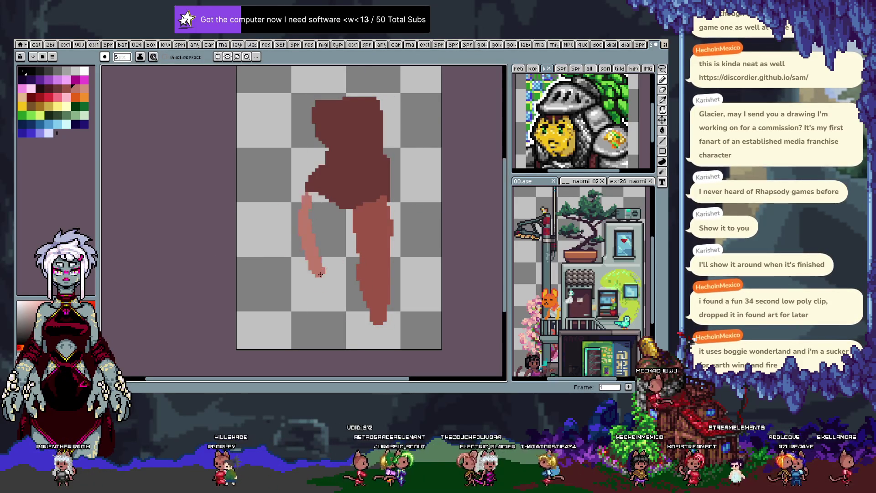
Outline and fill the pink left leg, then widen and lengthen its lower part.
drag(308, 200, 343, 214)
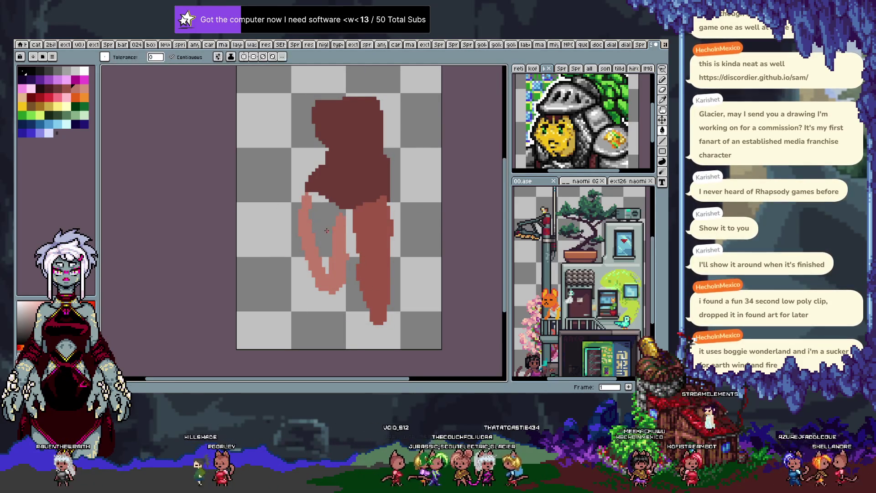
click(328, 247)
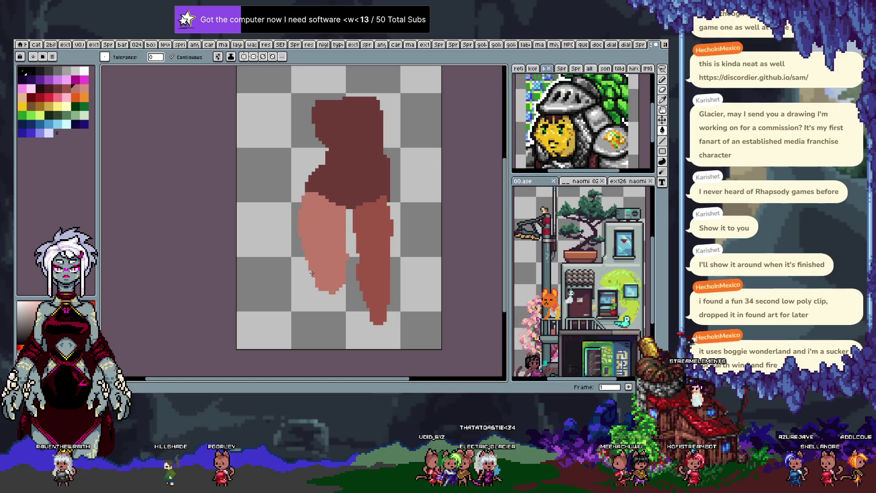
key(ctrl+z)
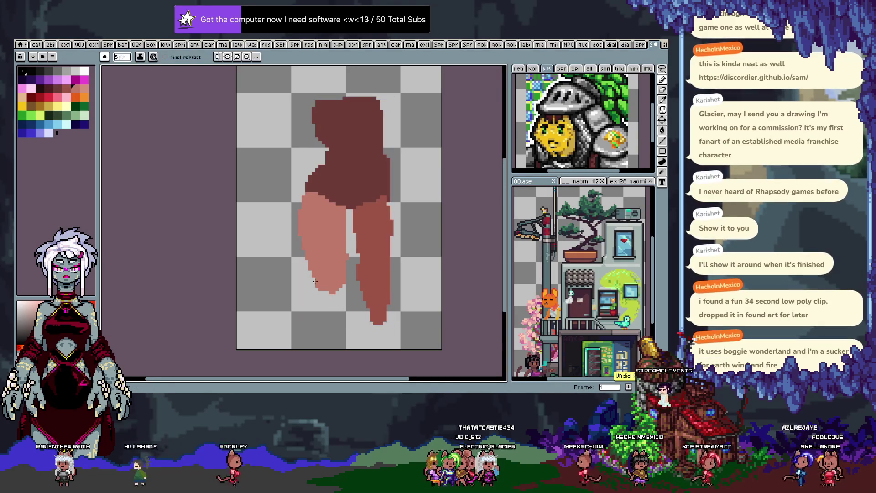
drag(301, 231, 323, 296)
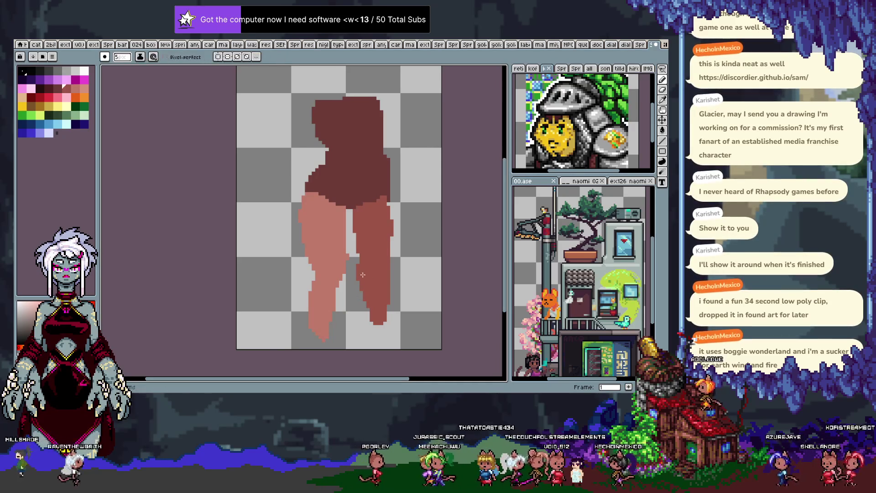
key(ctrl+z)
key(ctrl+z)
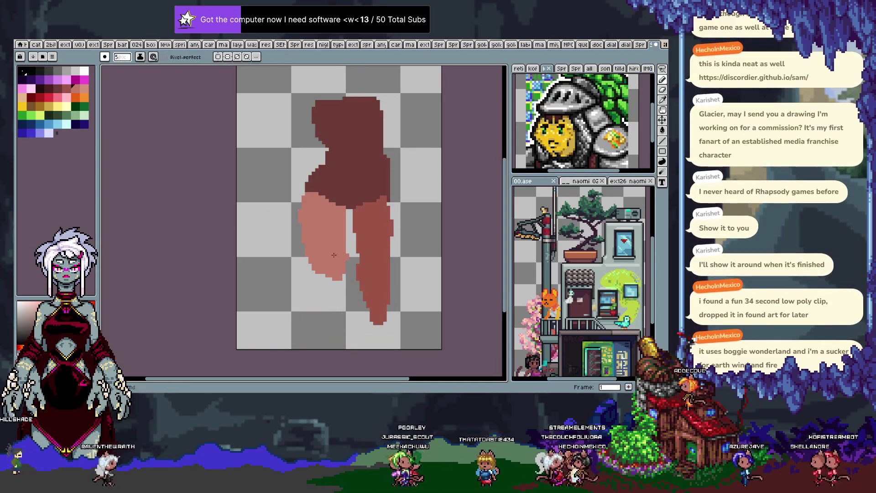
mouse_move(339, 319)
mouse_down()
mouse_move(331, 274)
mouse_move(372, 260)
mouse_up()
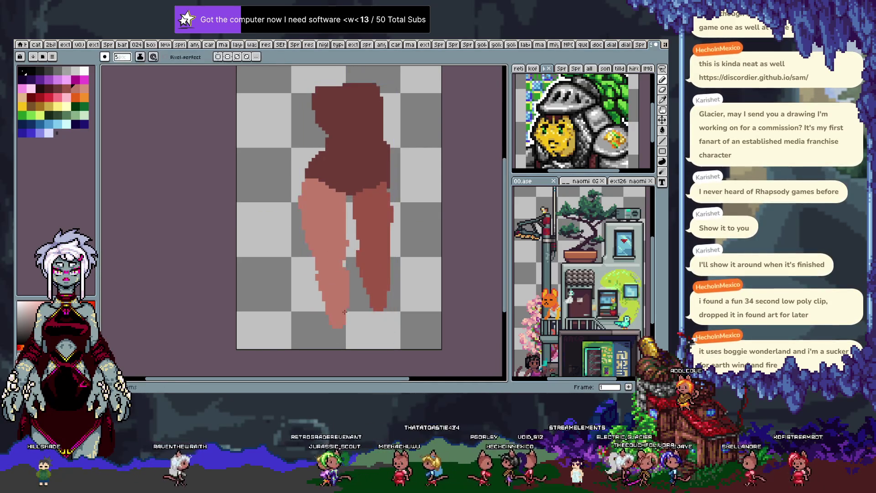
scroll(348, 322, up, 3)
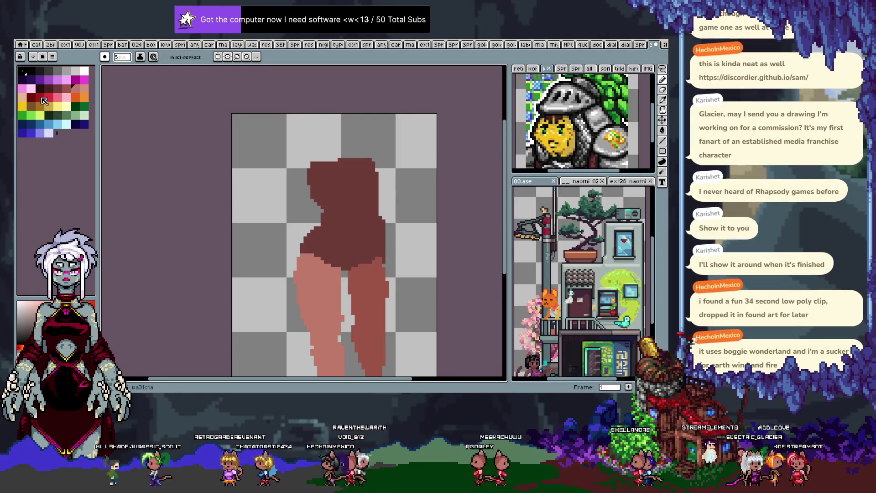
click(42, 98)
On the second frame, draw the bright red left sleeve from shoulder toward the hand.
key(Right)
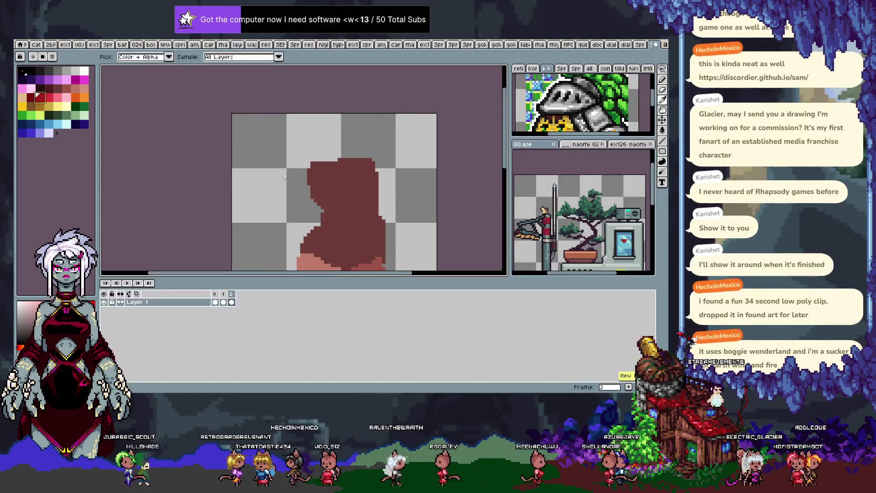
drag(328, 141, 294, 205)
key(ctrl+z)
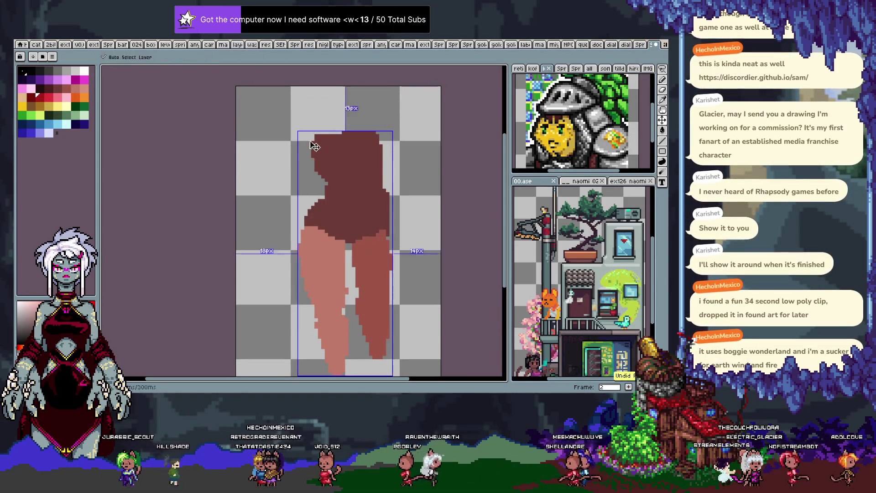
drag(317, 139, 294, 212)
key(ctrl+z)
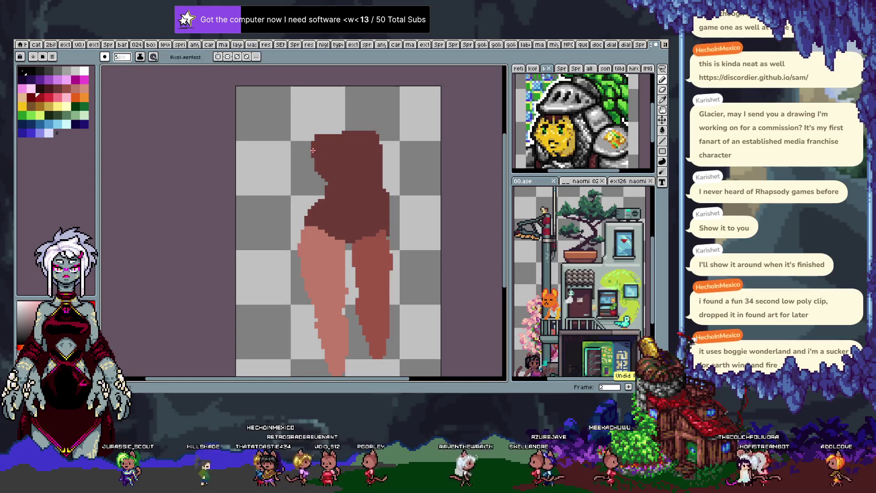
drag(318, 143, 297, 206)
key(ctrl+z)
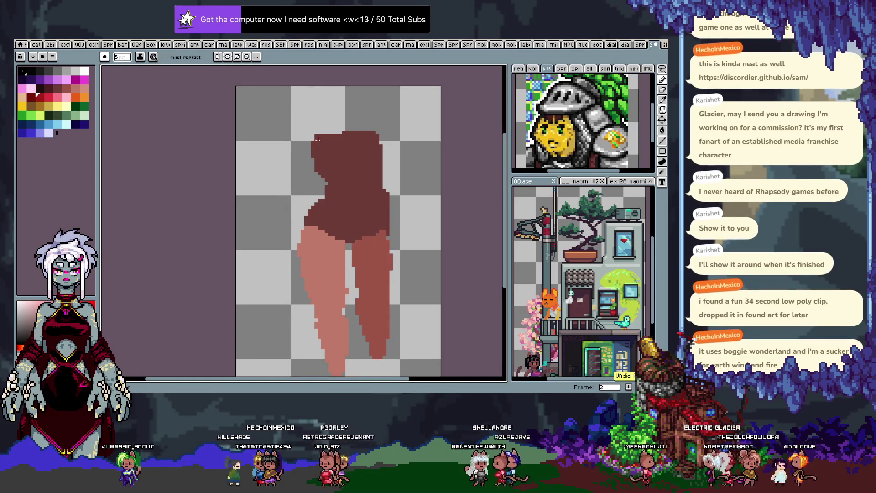
drag(318, 139, 283, 216)
key(ctrl+z)
drag(313, 137, 283, 218)
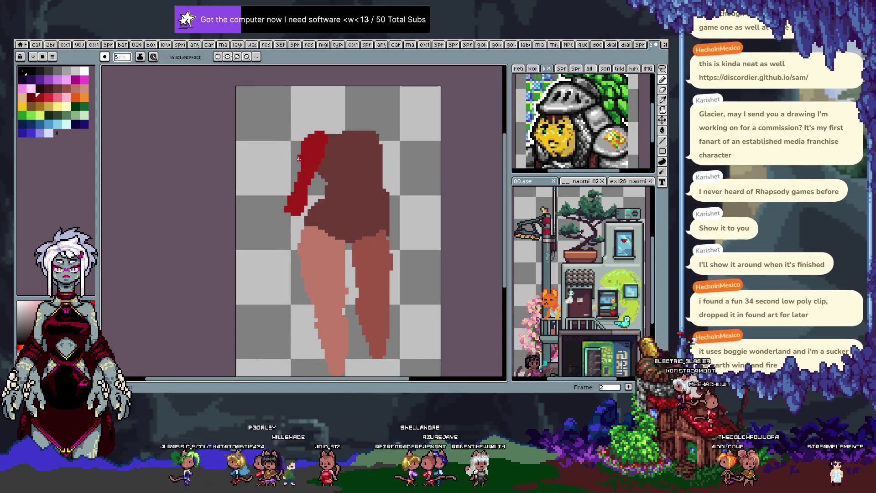
drag(301, 181, 257, 262)
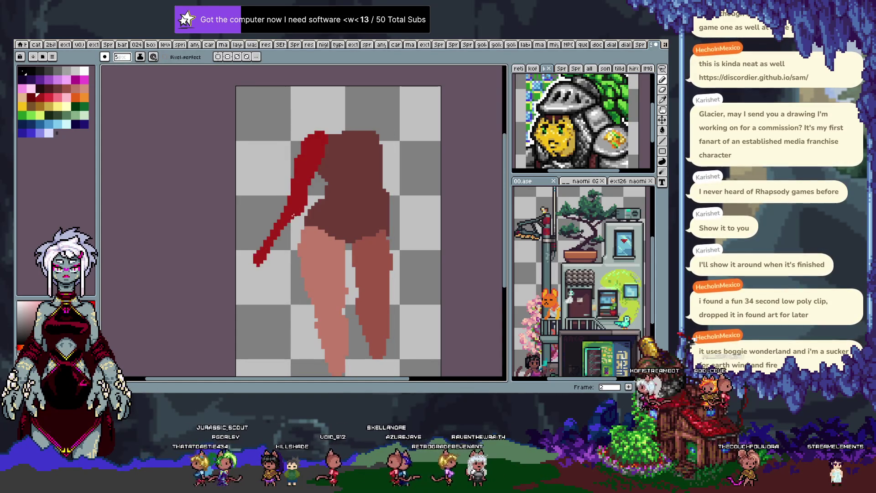
key(ctrl+z)
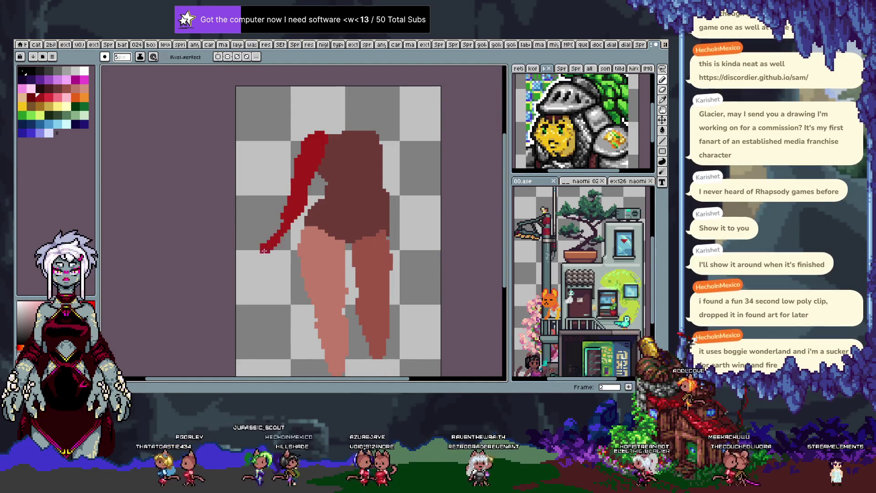
Draw the dark maroon right arm with a hand, then start enlarging the canvas upward.
alt+click(351, 192)
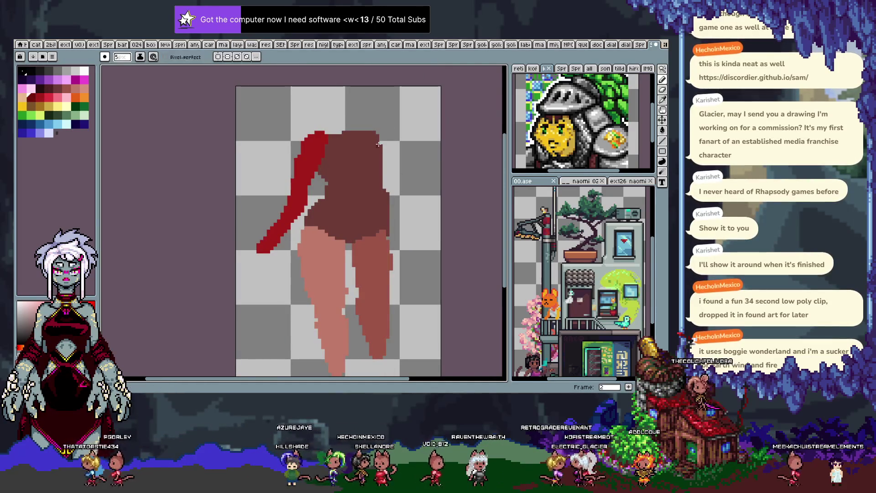
drag(413, 205, 381, 151)
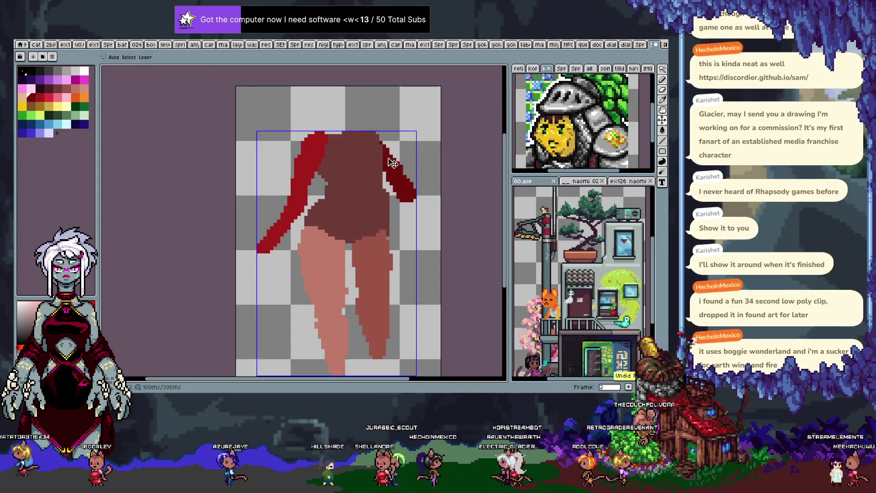
key(ctrl+z)
drag(378, 143, 390, 167)
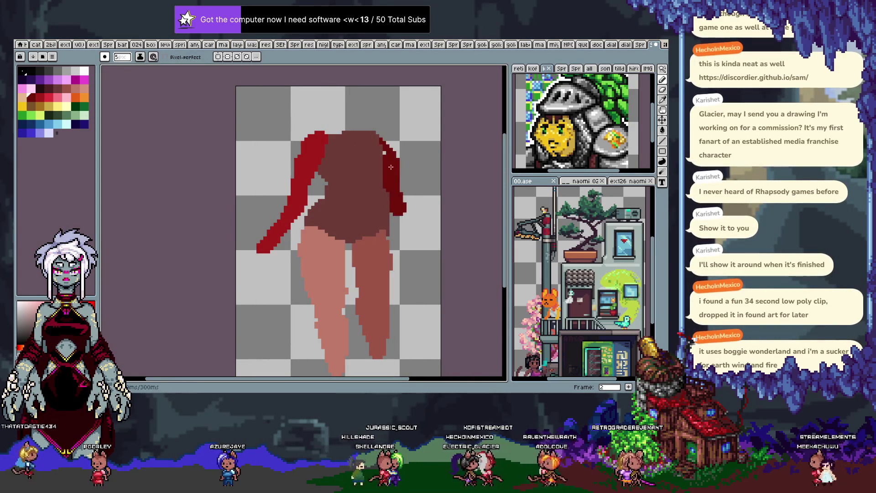
key(ctrl+z)
key(Tab)
key(Tab)
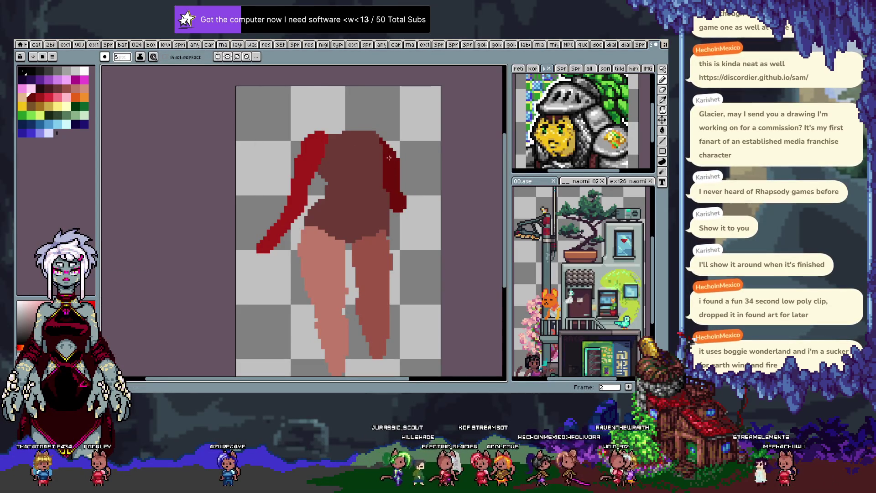
drag(416, 213, 407, 216)
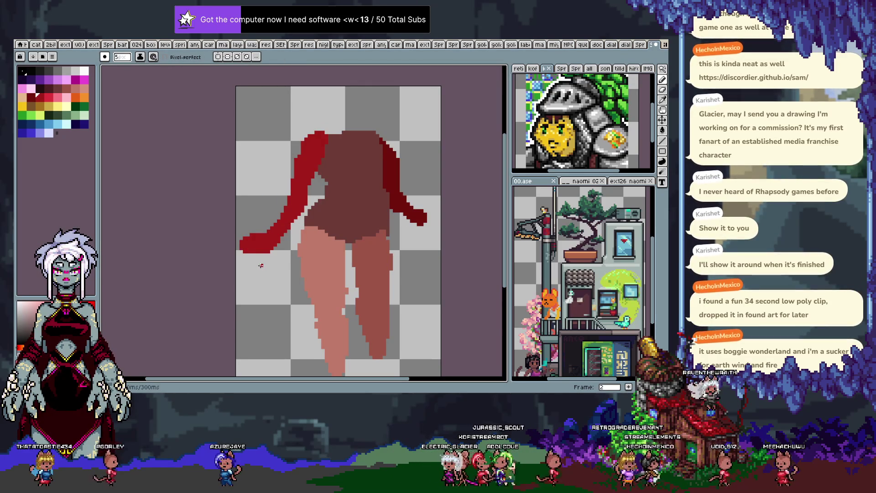
key(ctrl+alt+c)
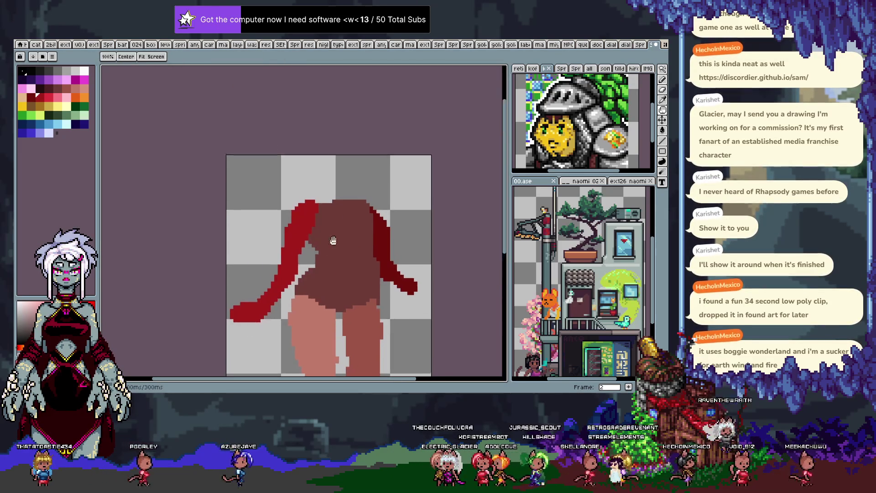
drag(327, 199, 326, 148)
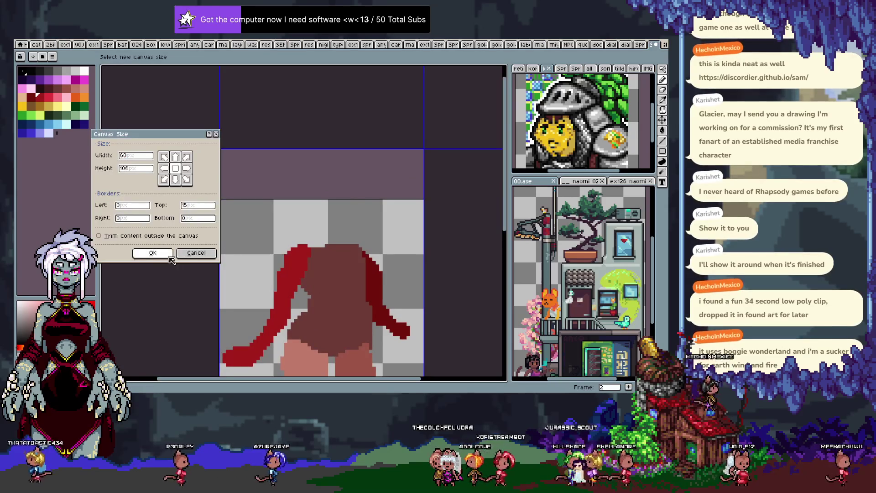
Confirm the taller canvas and outline a head above the body, filled golden yellow.
key(Return)
key(b)
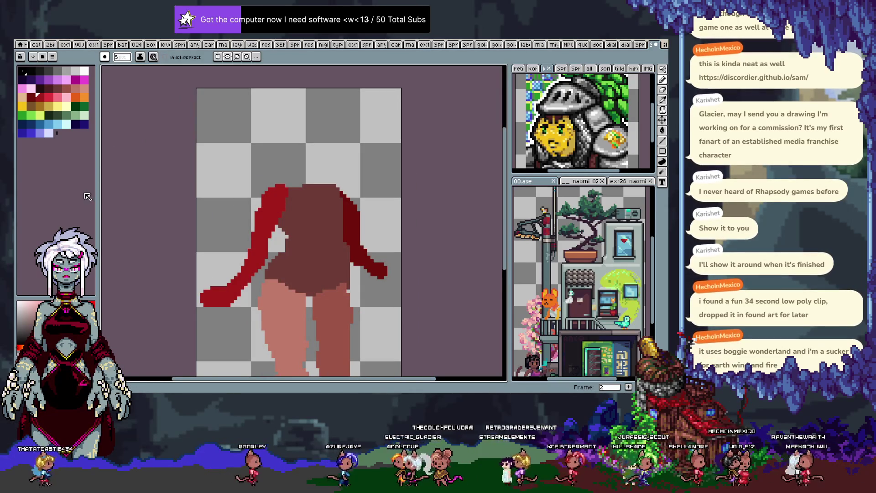
click(35, 104)
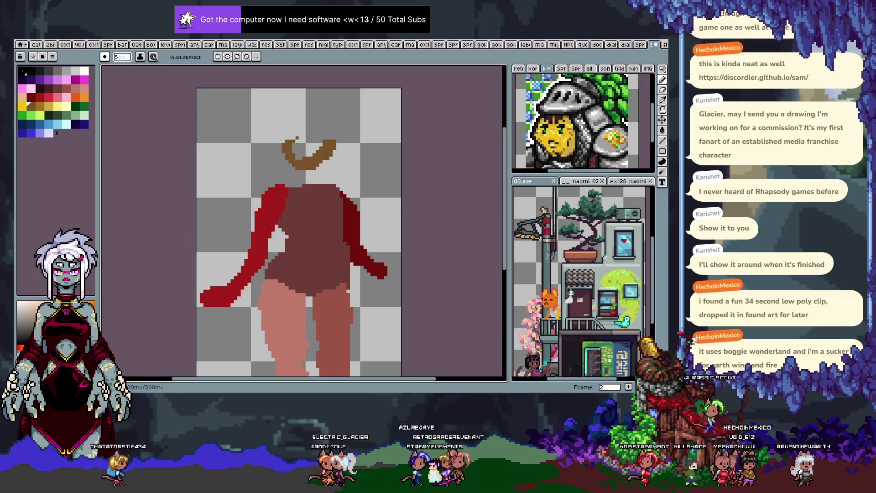
mouse_move(312, 126)
mouse_down()
mouse_move(290, 135)
mouse_move(320, 159)
mouse_move(324, 137)
mouse_move(301, 132)
mouse_move(340, 166)
mouse_move(300, 172)
mouse_up()
key(ctrl+z)
key(v)
key(b)
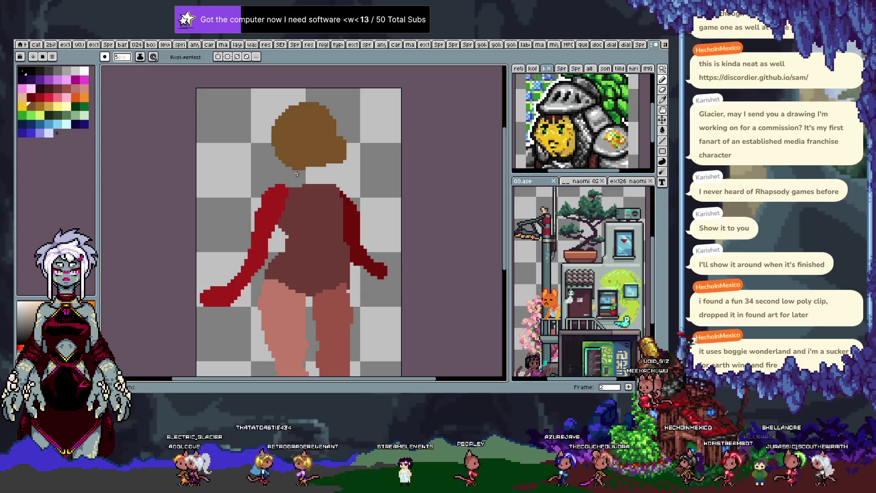
key(g)
click(279, 155)
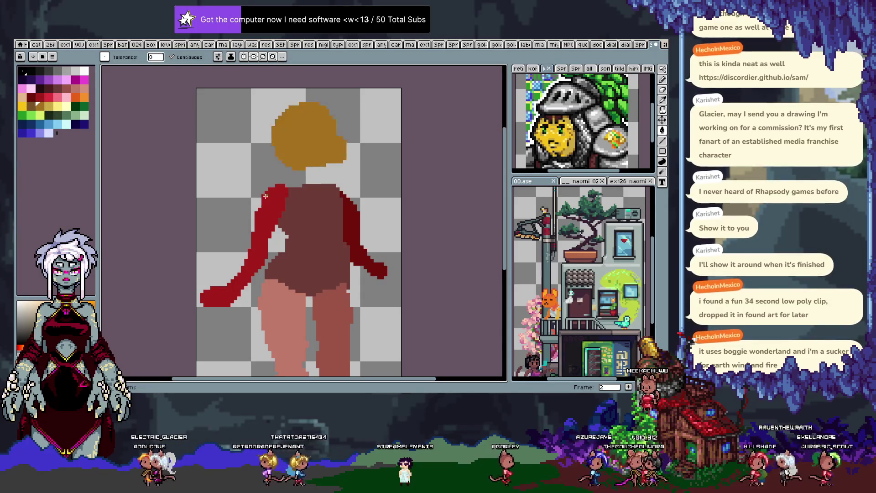
Try a brown neck between head and body, then undo it and recentre the view.
key(w)
click(237, 196)
key(h)
key(b)
drag(297, 173, 312, 188)
key(ctrl+d)
key(ctrl+z)
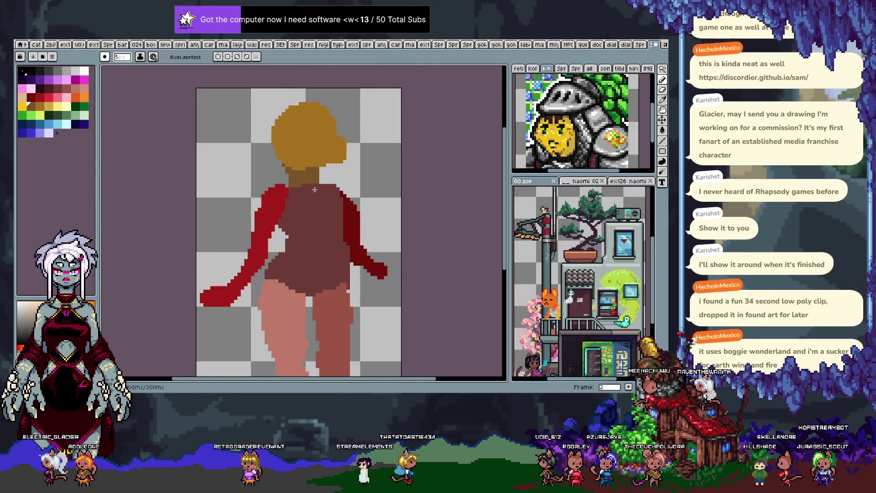
drag(297, 273, 301, 106)
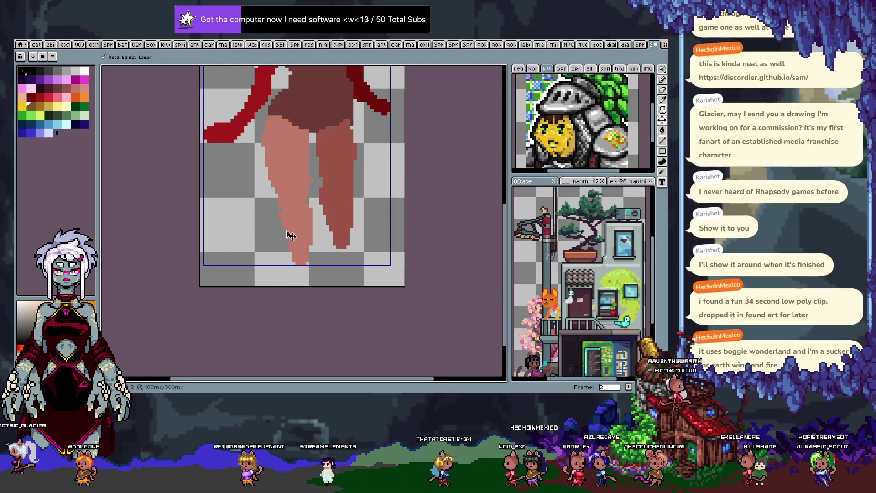
drag(292, 69, 272, 241)
drag(300, 164, 305, 256)
Enlarge the canvas above the head and draw pointed ears on top.
key(b)
key(ctrl+alt+c)
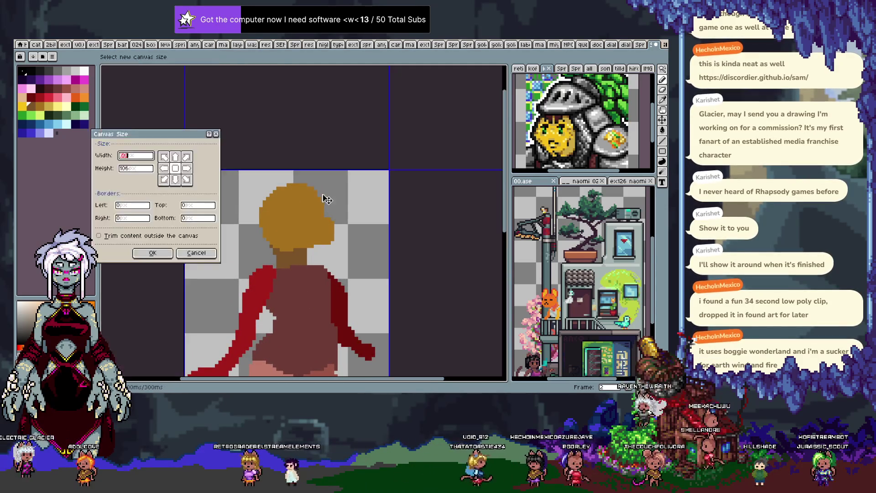
click(175, 249)
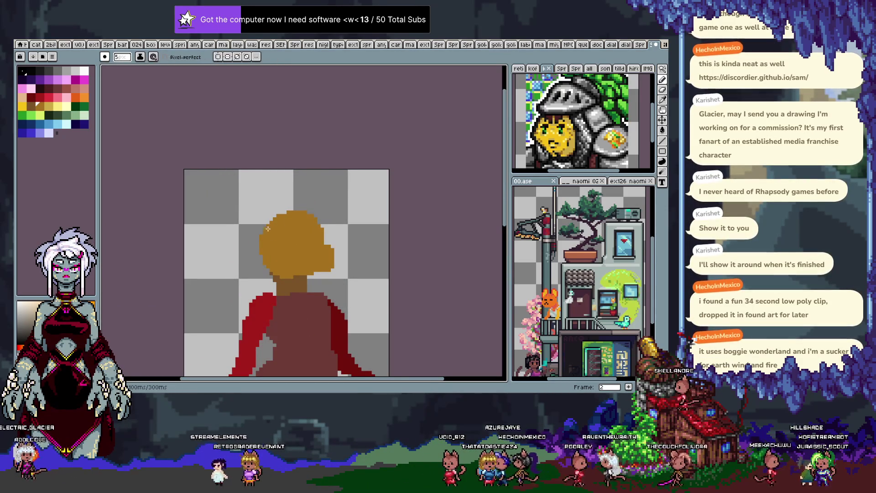
mouse_move(268, 228)
mouse_down()
mouse_move(276, 189)
mouse_move(269, 219)
mouse_move(288, 192)
mouse_move(314, 195)
mouse_up()
key(v)
key(ctrl+z)
key(b)
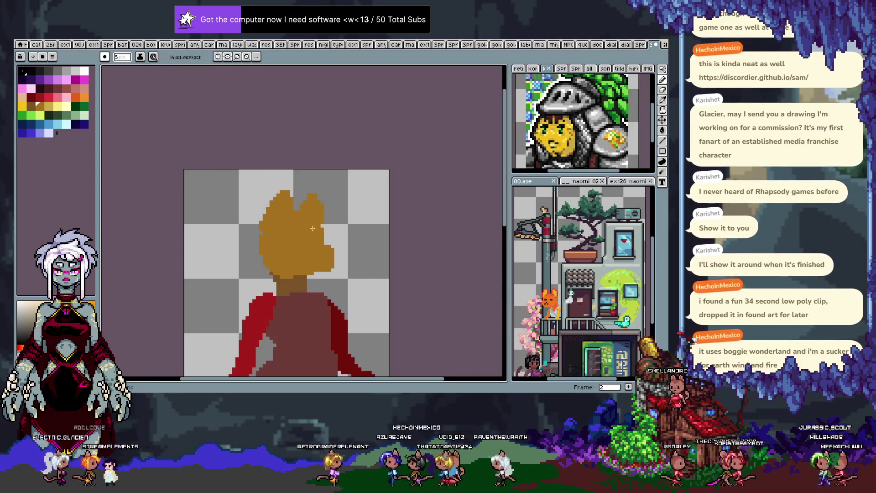
Start saving the sprite with Ctrl+S and open the folder list in the save dialog.
drag(298, 271, 294, 221)
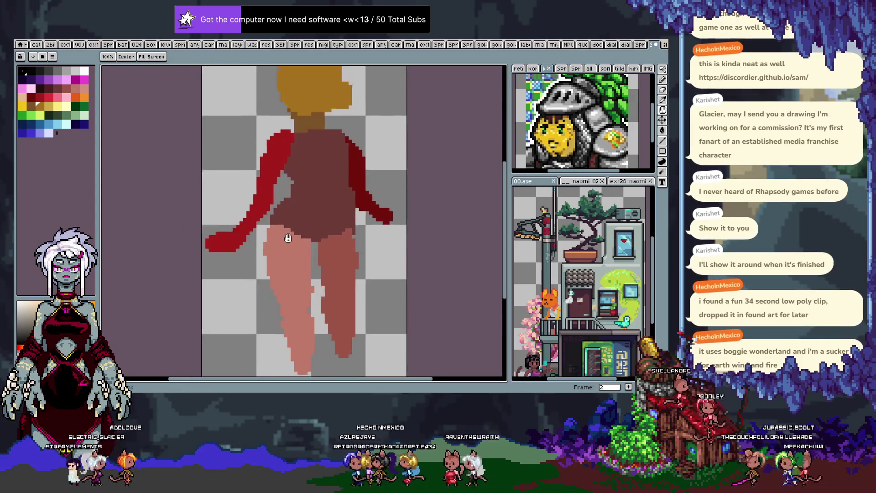
key(ctrl+s)
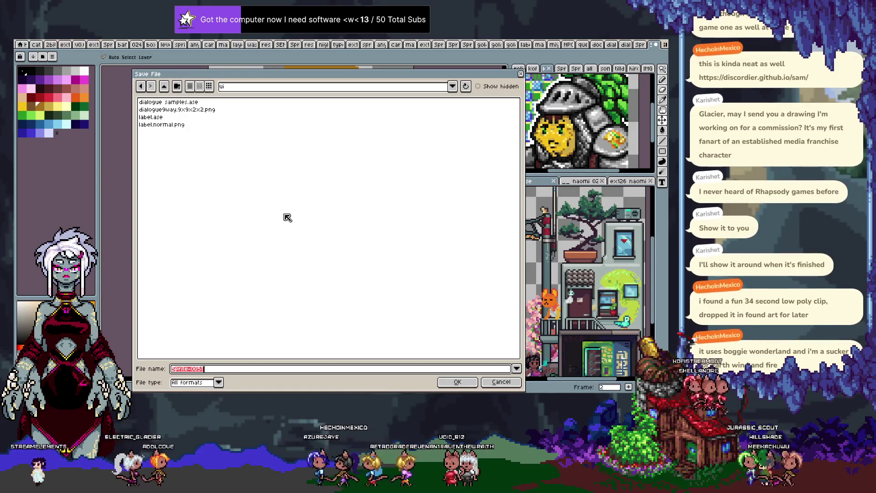
click(247, 87)
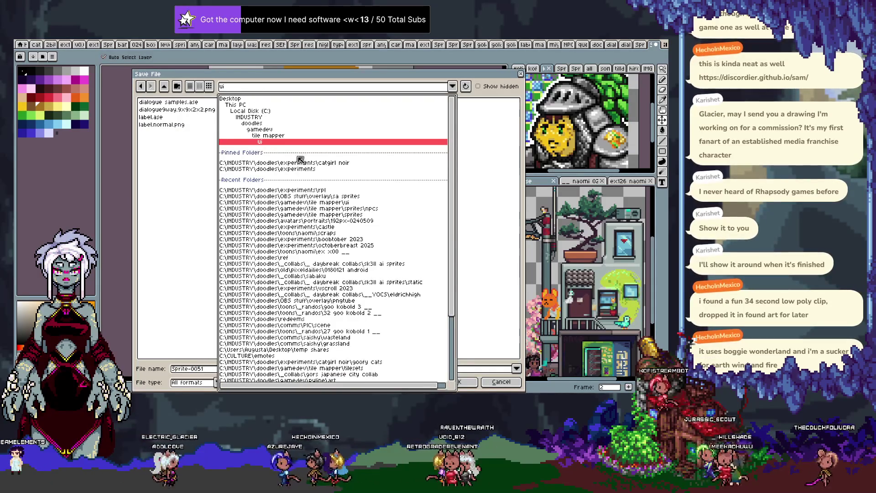
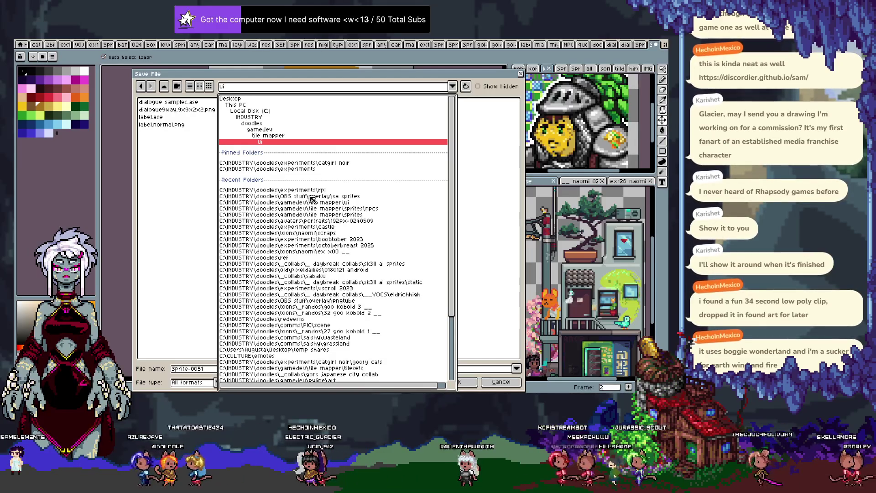
Save the sprite in doodles > toons > naomi under a dated doodle .ase file name.
click(164, 86)
click(164, 86)
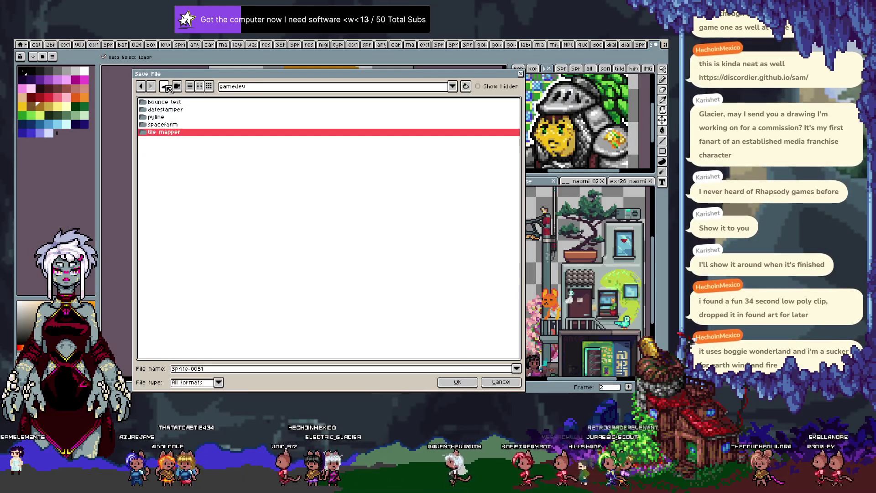
click(164, 86)
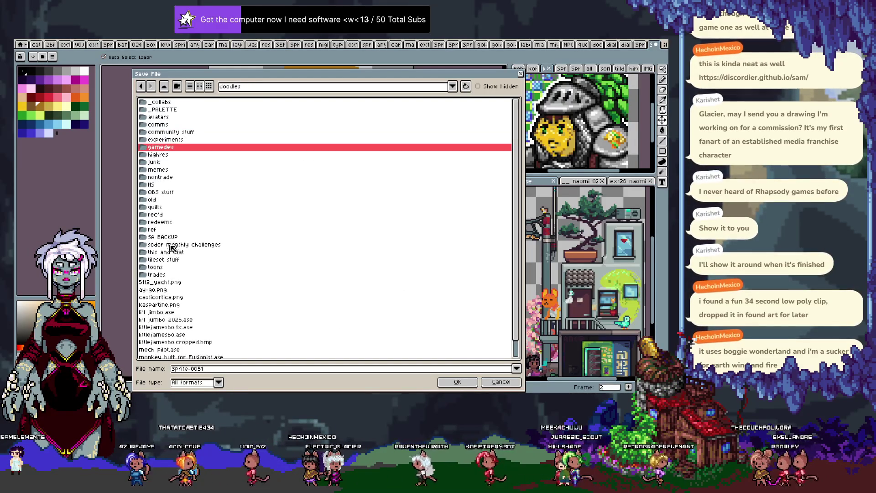
double_click(176, 268)
double_click(173, 200)
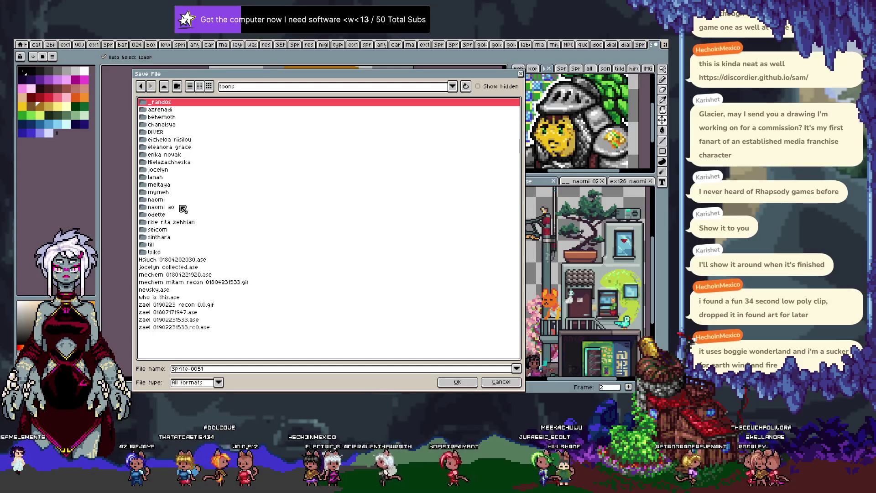
click(237, 368)
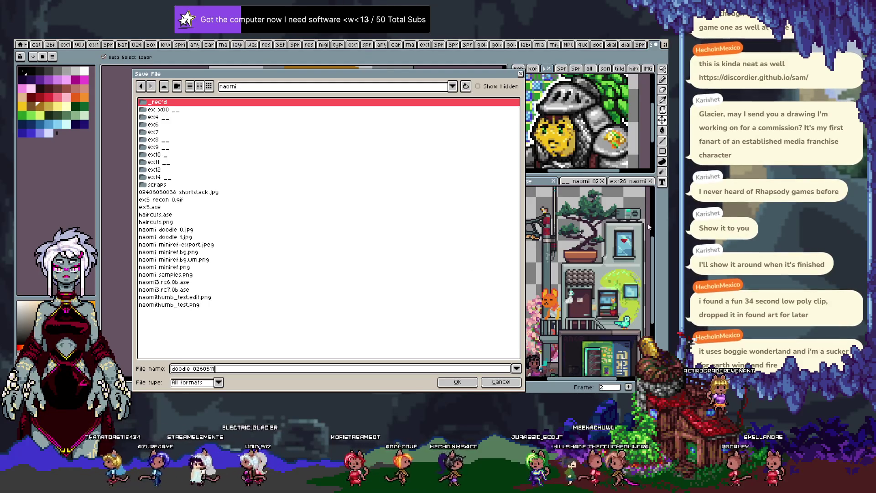
text(0307)
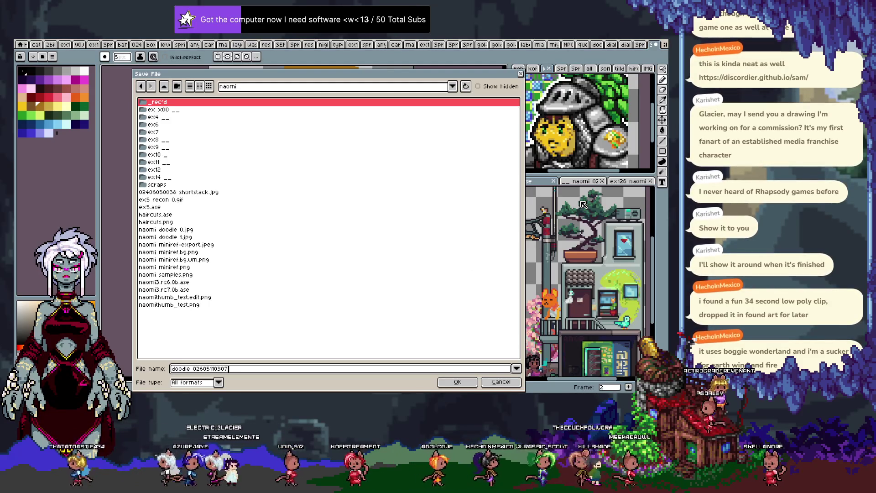
key(Return)
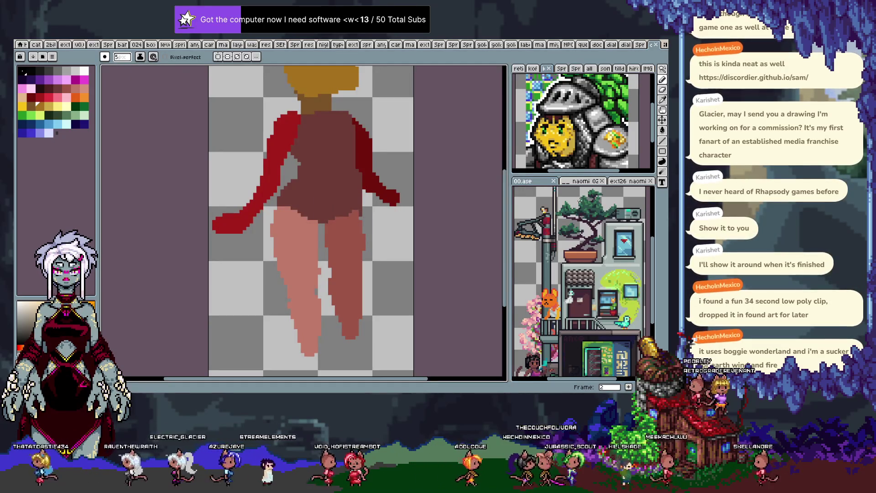
Pan to the hair and sample the reddish-pink colour from the sketch.
mouse_move(291, 200)
mouse_down()
mouse_move(289, 257)
mouse_move(272, 169)
mouse_move(270, 216)
mouse_up()
key(b)
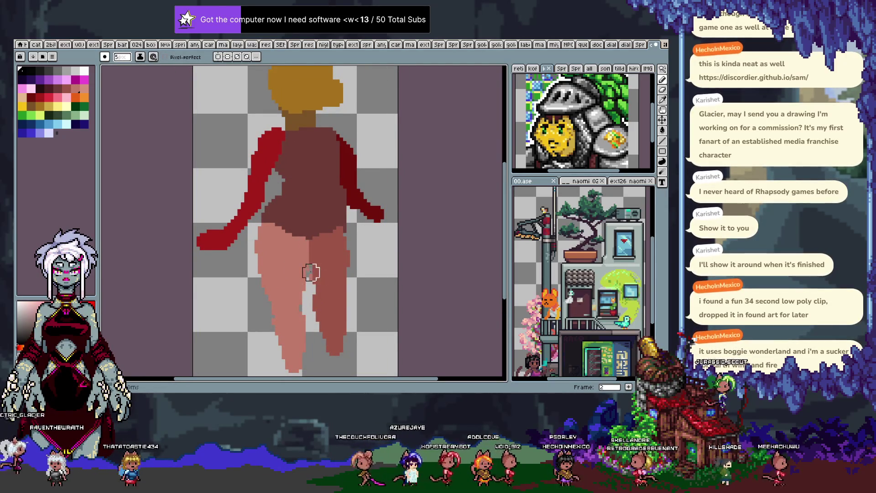
alt+click(314, 265)
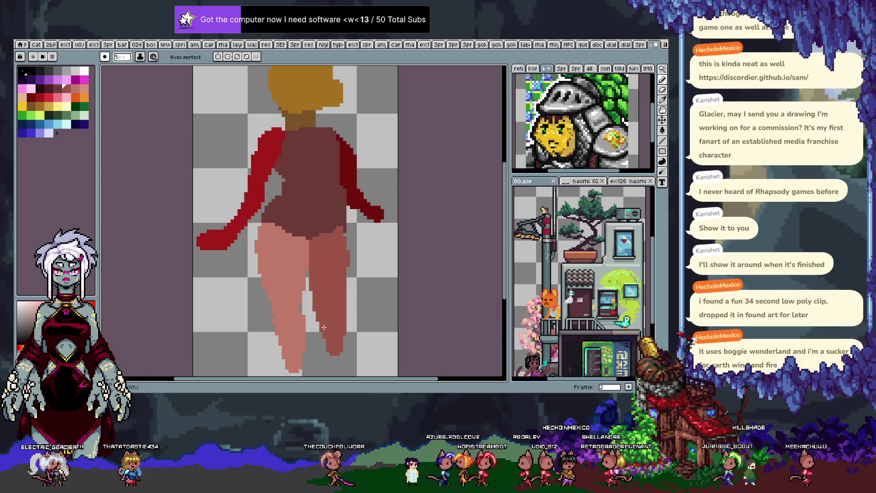
mouse_move(329, 237)
mouse_down()
mouse_move(348, 287)
mouse_move(302, 227)
mouse_up()
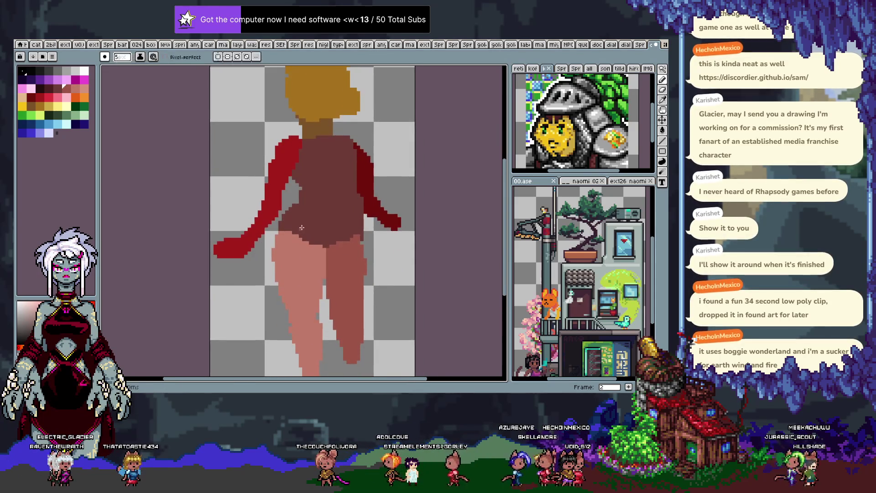
Add a new frame 4 after frame 3 and clear its cel.
key(Tab)
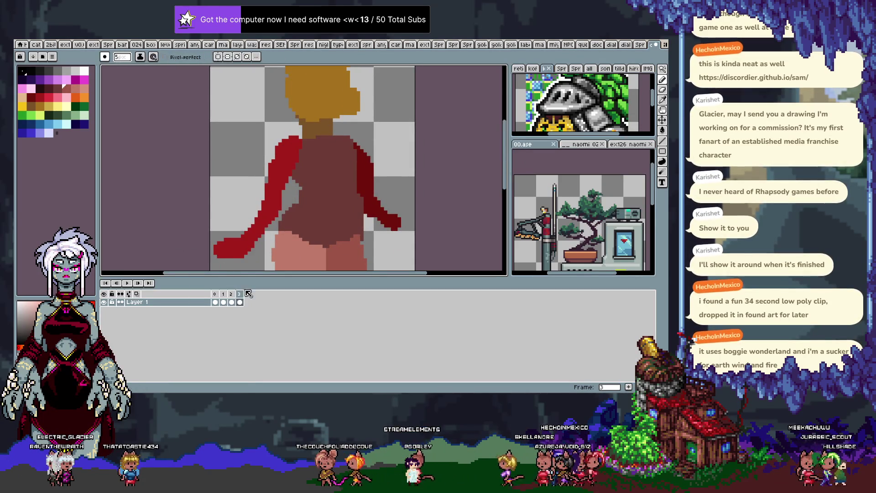
key(Left)
key(Right)
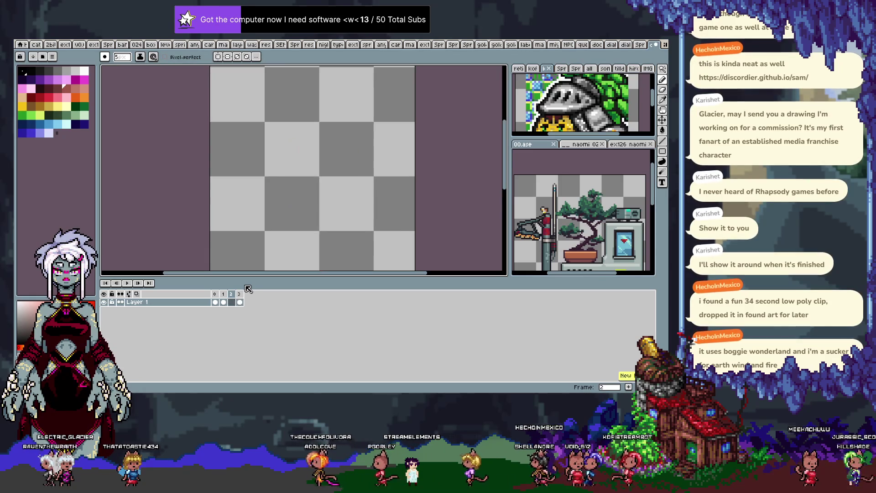
key(Right)
key(alt+n)
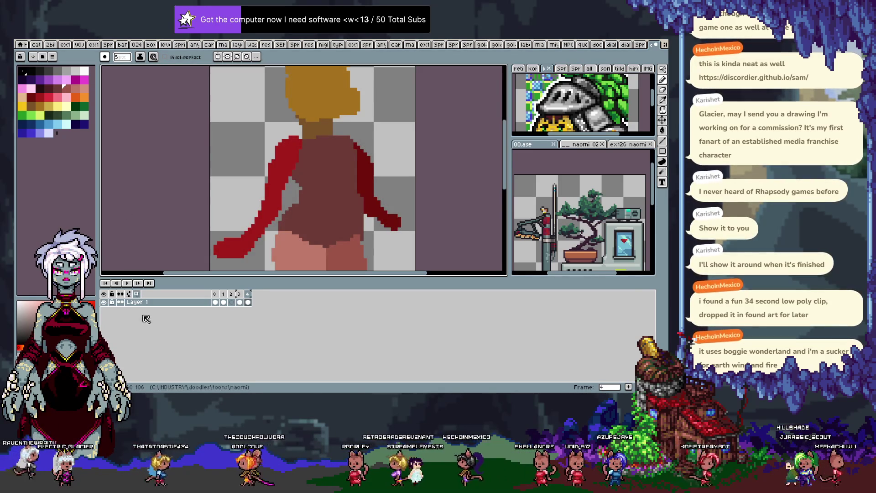
key(Delete)
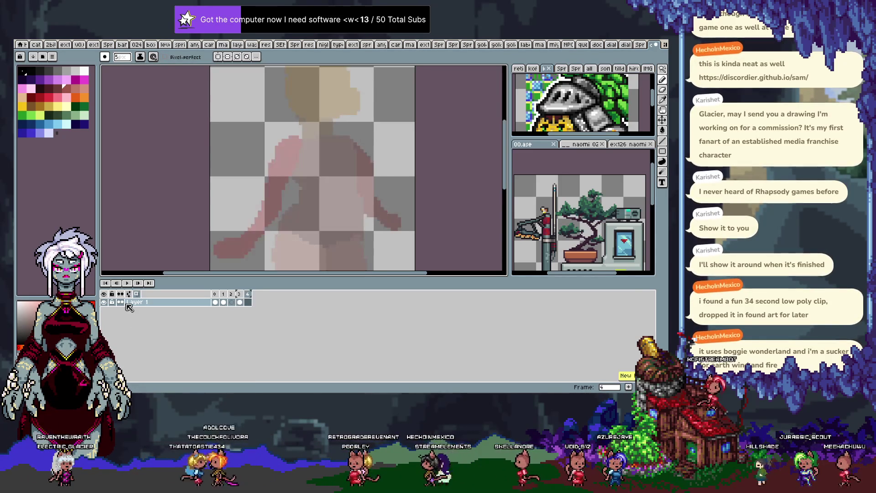
key(Tab)
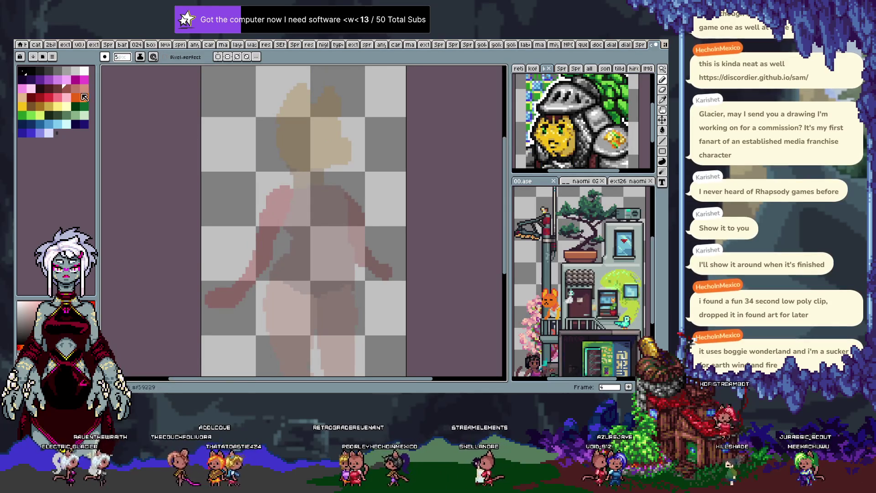
Try a brown stroke around the head, then undo it.
click(41, 106)
drag(325, 110, 305, 146)
key(ctrl+z)
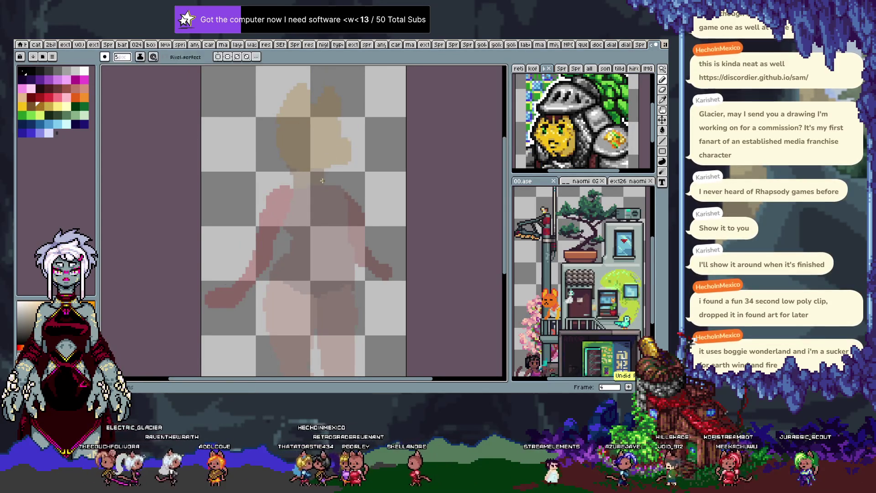
scroll(275, 185, down, 2)
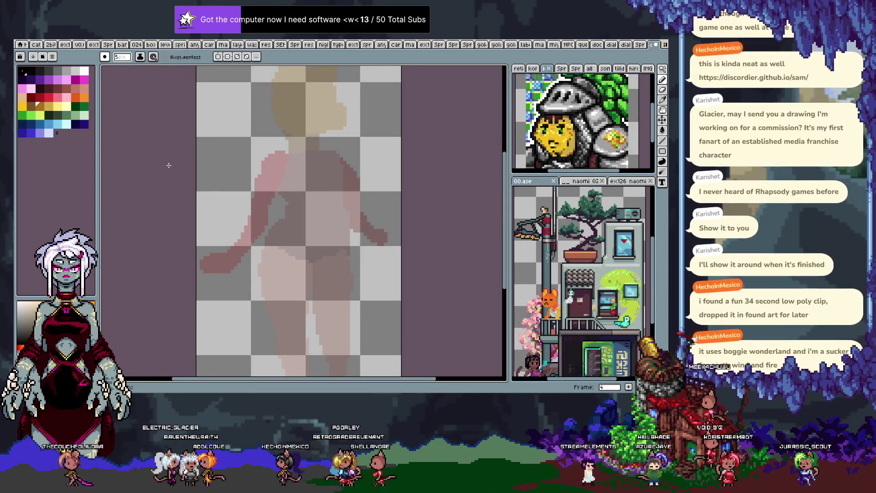
Switch to black and outline the upper chest and left side of the torso.
click(119, 58)
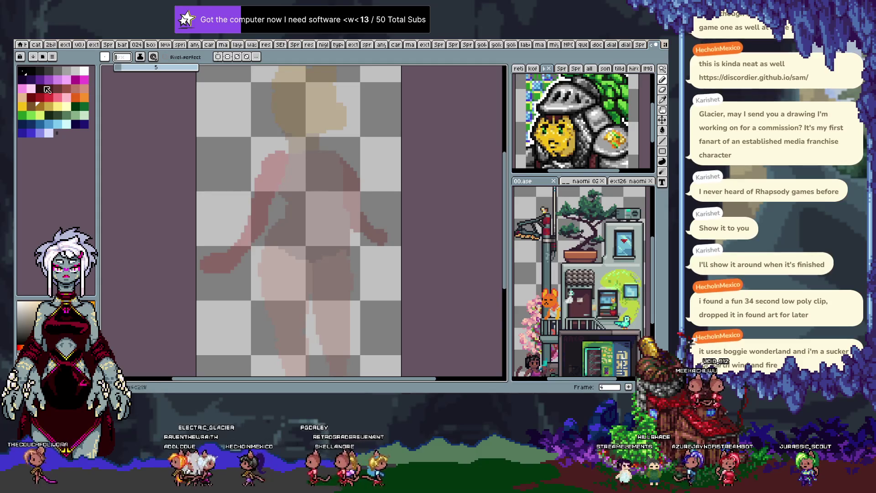
click(48, 89)
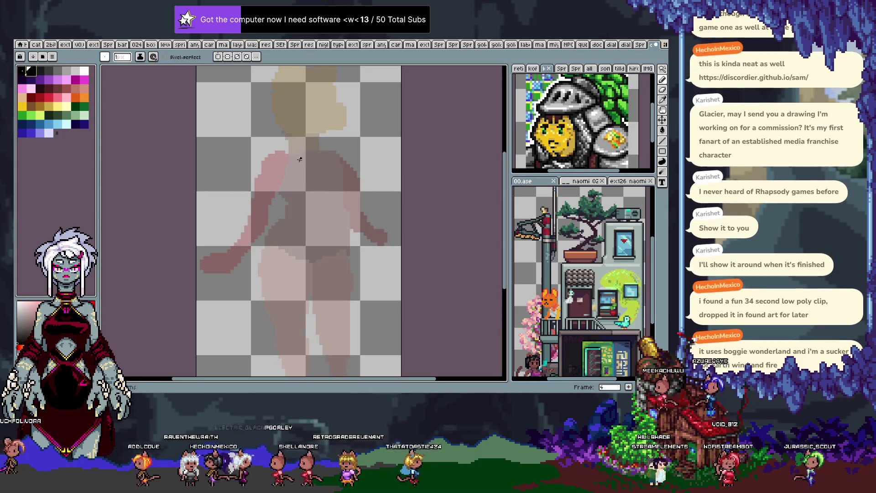
drag(273, 158, 338, 196)
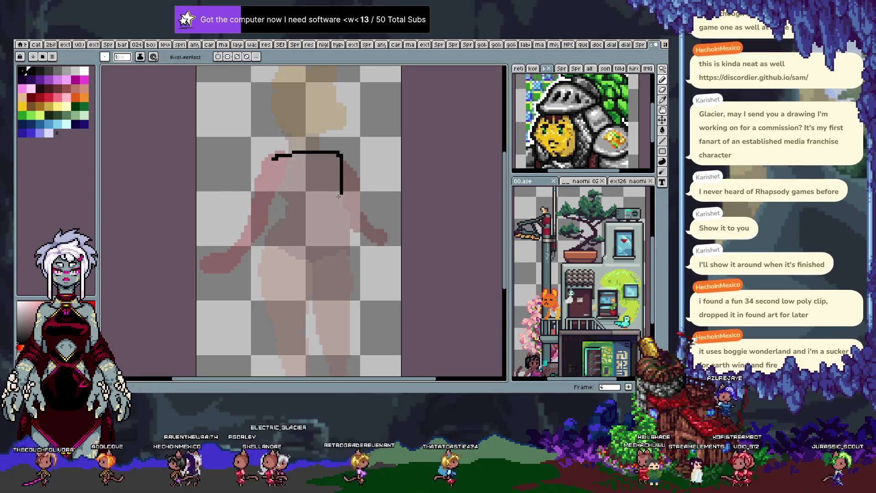
key(ctrl+z)
drag(273, 159, 299, 207)
drag(273, 155, 323, 160)
key(ctrl+z)
key(ctrl+z)
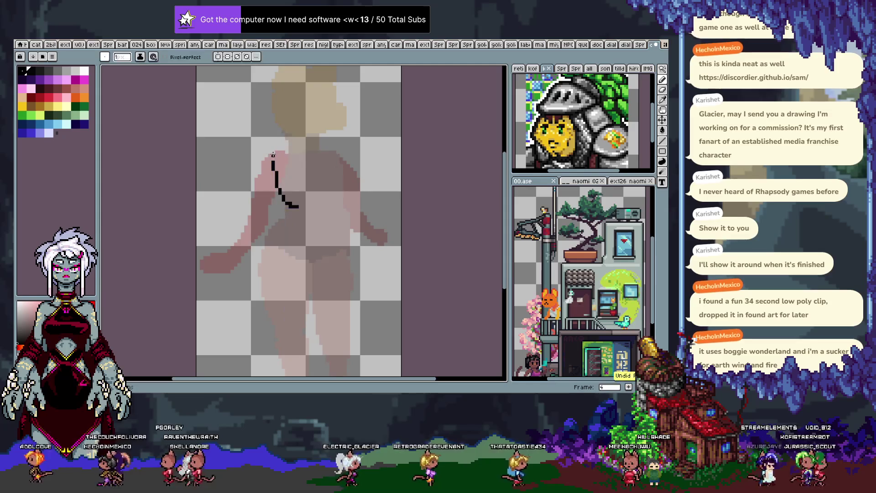
key(ctrl+z)
key(ctrl+z)
mouse_move(270, 159)
mouse_down()
mouse_move(299, 148)
mouse_move(341, 204)
mouse_up()
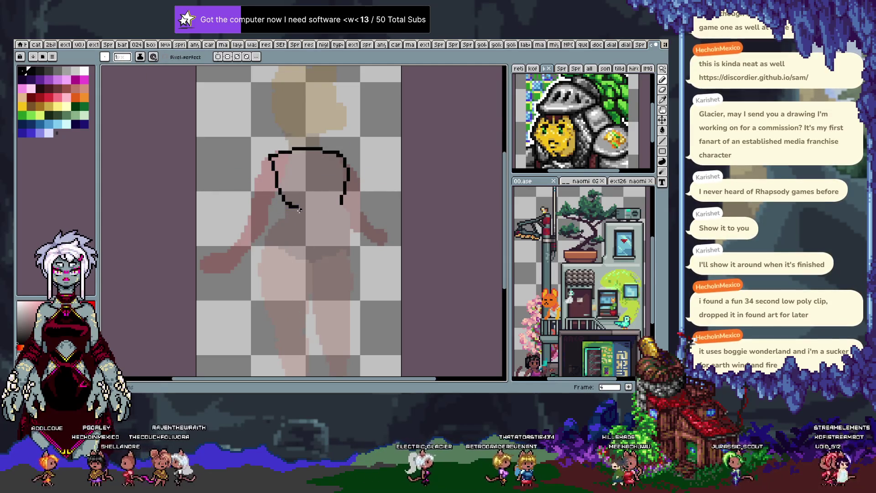
Outline the waist and the hip running down to the right.
scroll(299, 225, down, 1)
scroll(294, 205, down, 2)
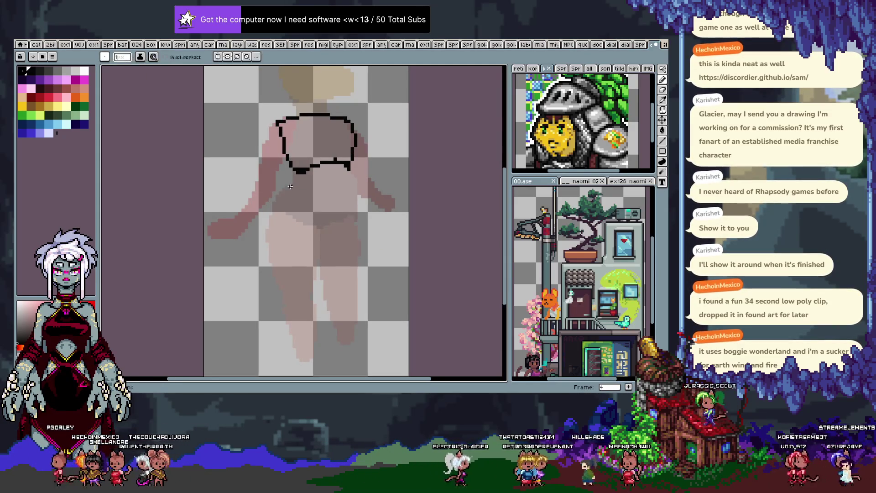
key(ctrl+z)
drag(272, 213, 314, 241)
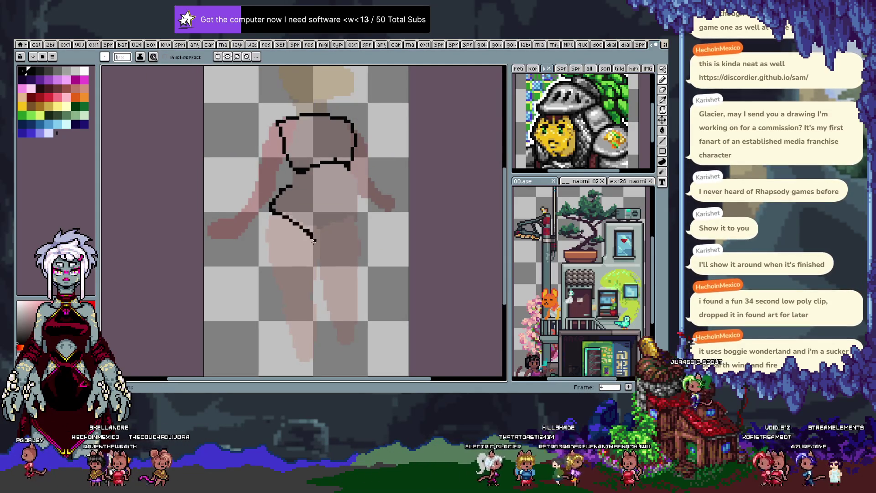
key(ctrl+z)
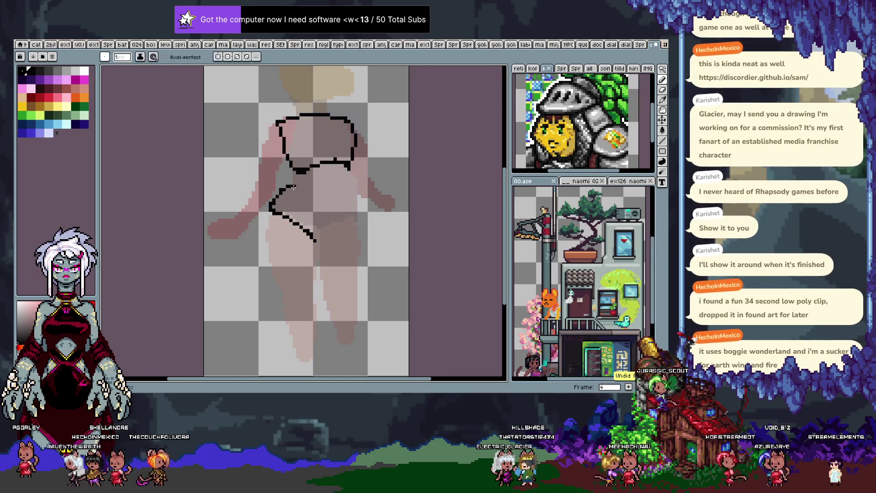
drag(290, 186, 360, 221)
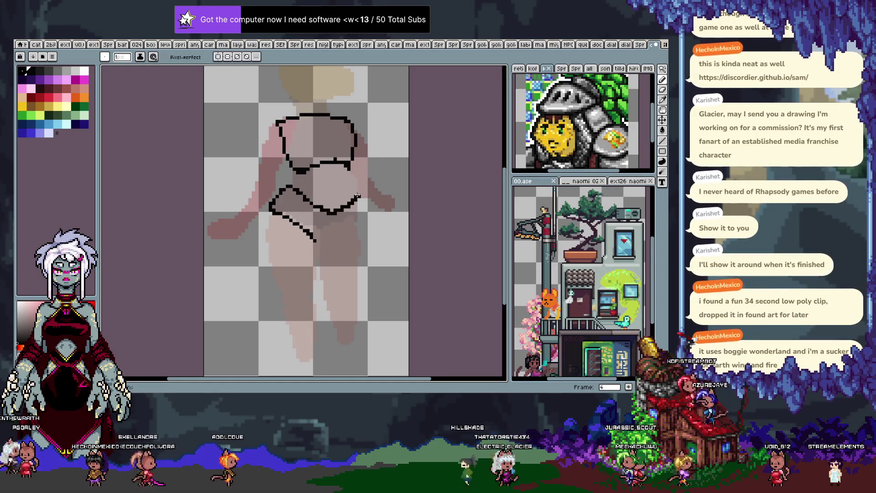
mouse_move(355, 226)
mouse_down()
mouse_move(323, 240)
mouse_move(325, 231)
mouse_up()
key(ctrl+z)
key(ctrl+z)
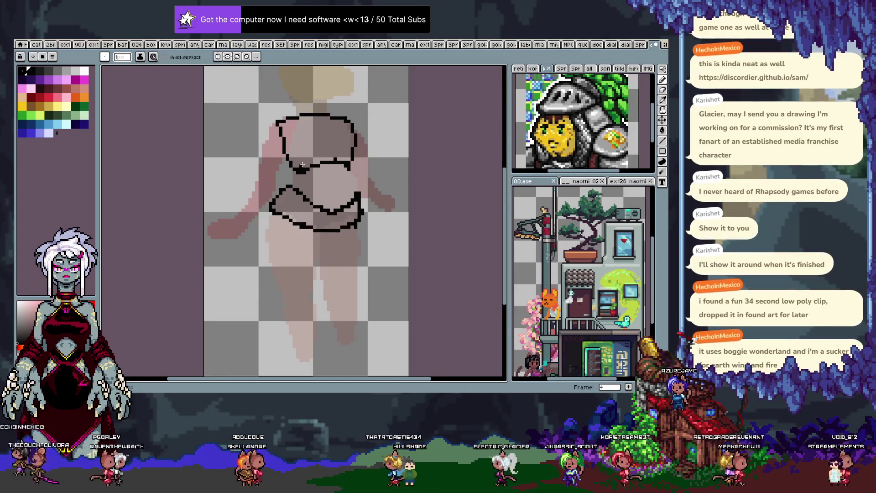
Outline the lower leg and both feet.
mouse_move(276, 321)
mouse_down()
mouse_move(268, 278)
mouse_move(297, 237)
mouse_up()
drag(276, 276, 272, 251)
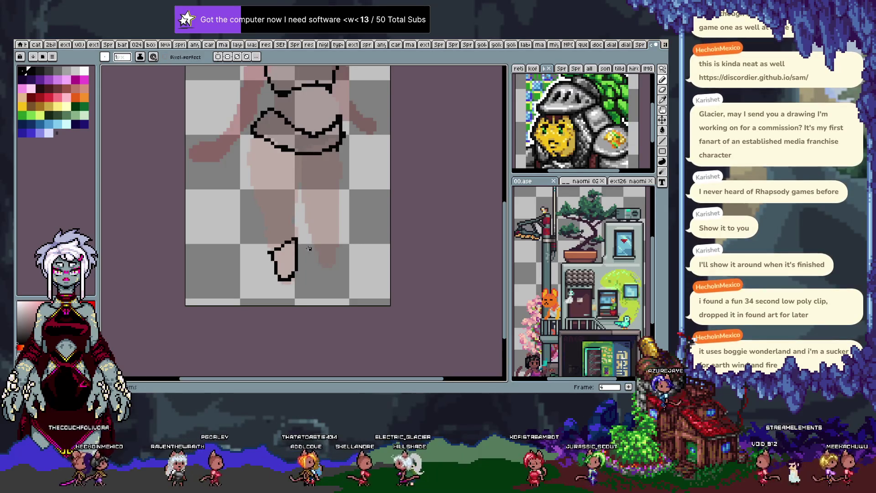
mouse_move(273, 252)
mouse_down()
mouse_move(296, 249)
mouse_move(322, 266)
mouse_up()
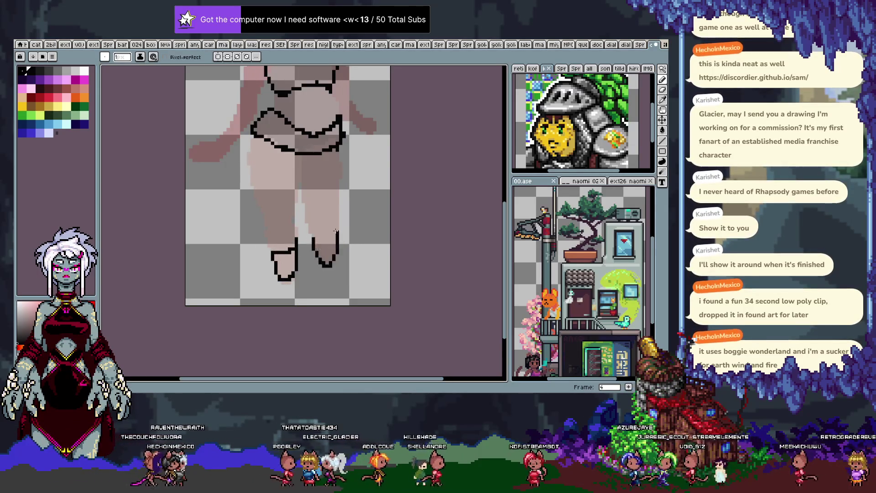
scroll(241, 223, up, 3)
drag(216, 226, 247, 231)
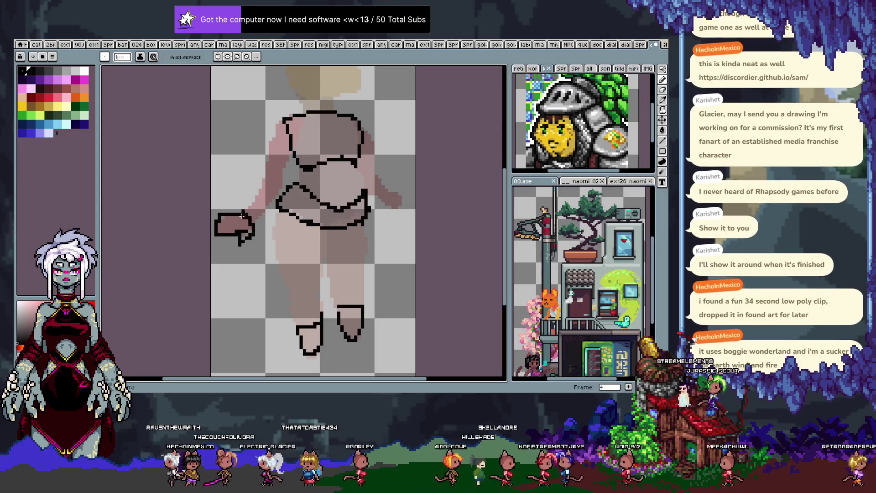
Draw the black outline of the figure's right hand.
key(ctrl+z)
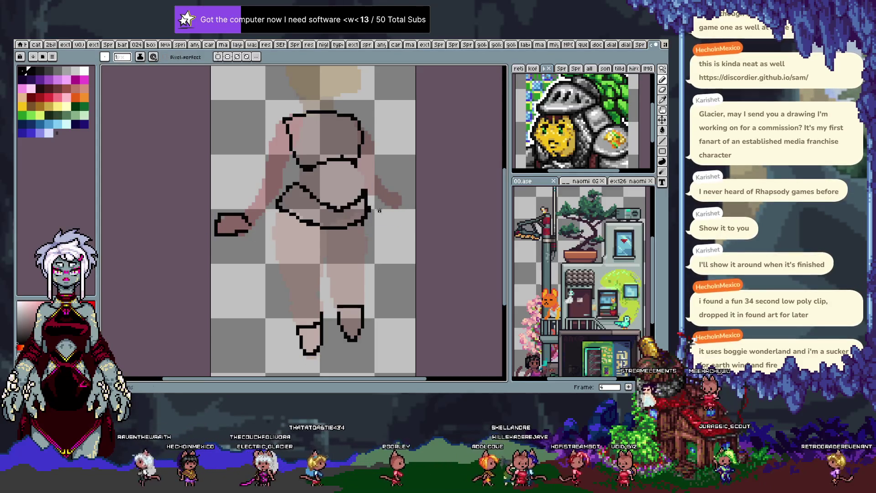
drag(406, 206, 395, 188)
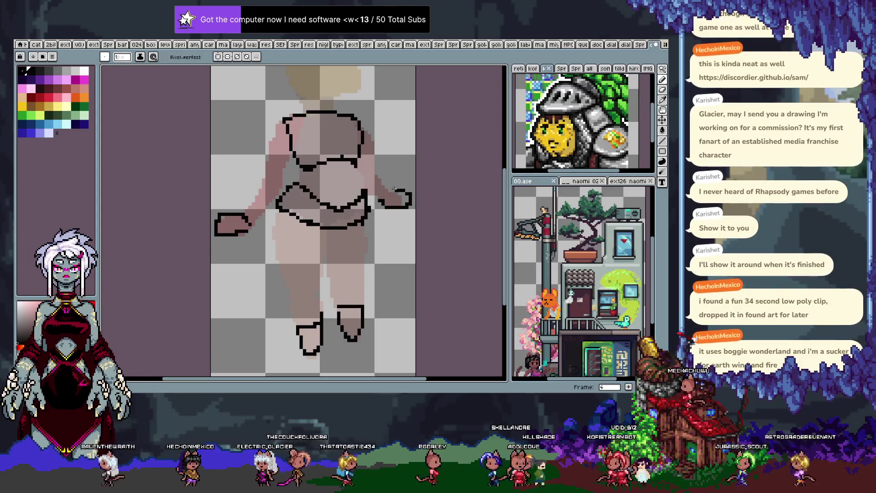
scroll(329, 217, up, 3)
Undo and restore the head's outline strokes to the preferred version.
key(ctrl+z)
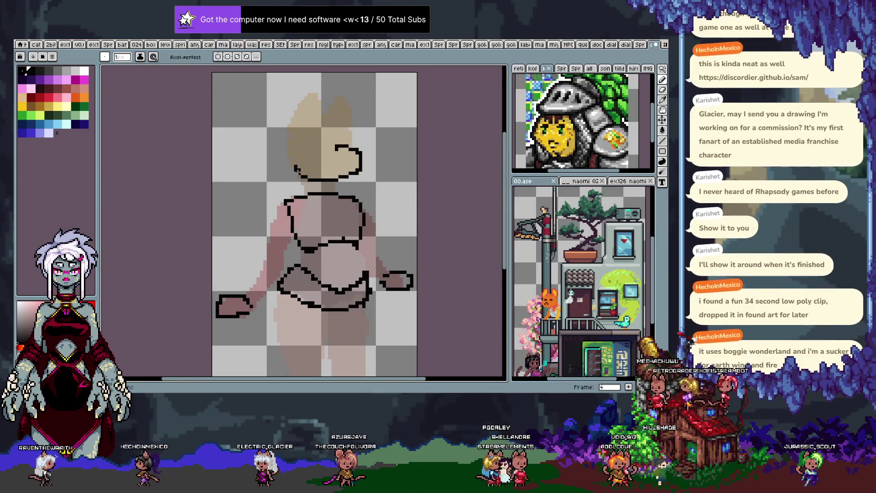
key(ctrl+z)
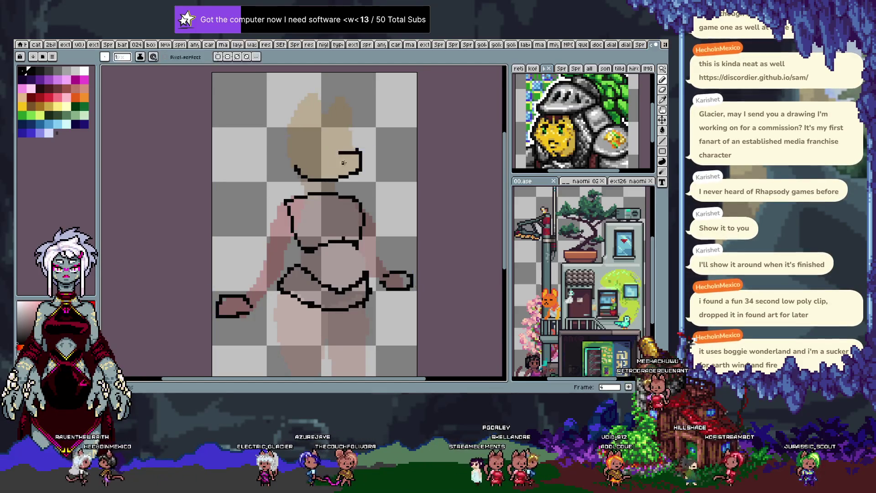
key(ctrl+y)
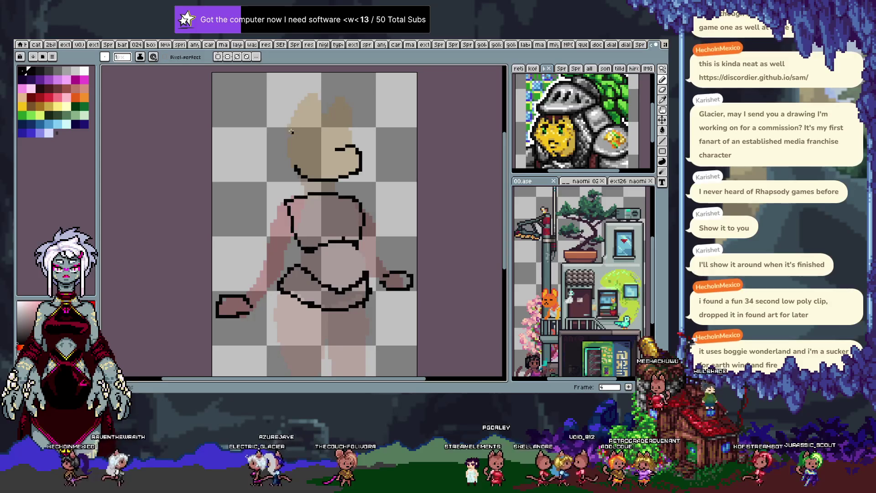
key(ctrl+z)
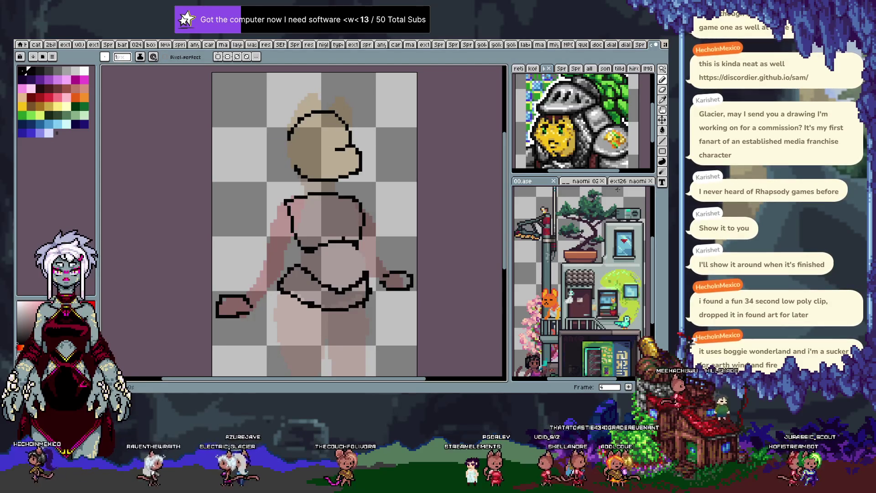
Show a reference image and draw the left ear rising from the head.
click(634, 182)
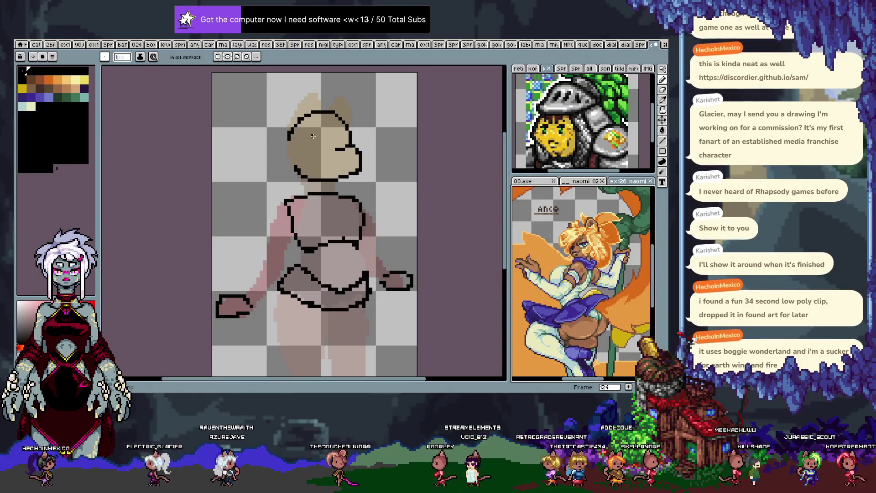
drag(291, 123, 305, 92)
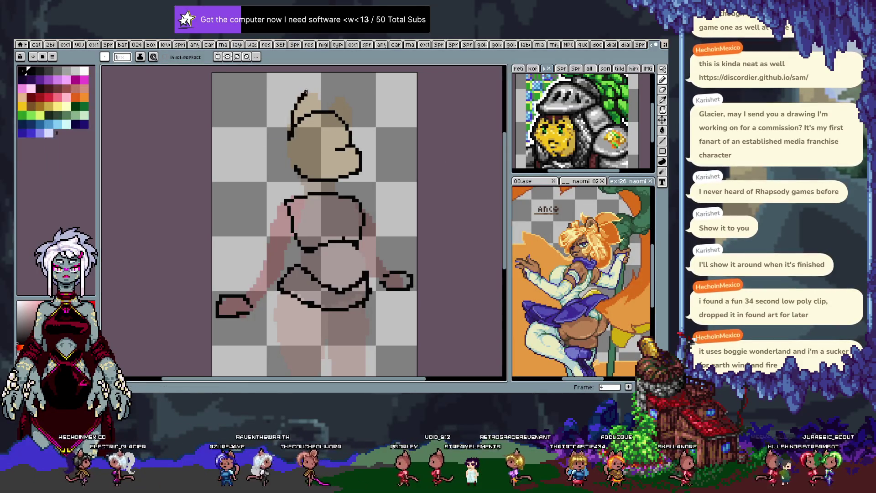
key(ctrl+z)
mouse_move(291, 123)
mouse_down()
mouse_move(312, 95)
mouse_move(330, 113)
mouse_move(344, 97)
mouse_move(358, 126)
mouse_up()
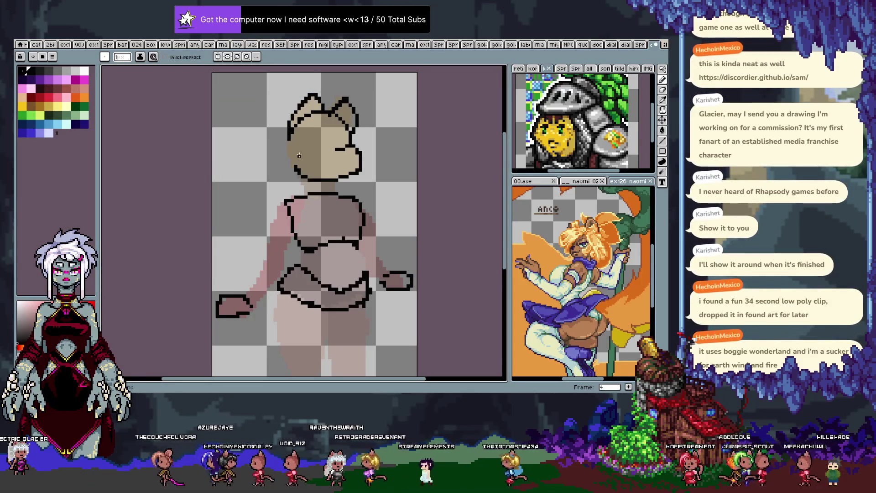
Pan back to the torso and advance to the next frame.
key(h)
drag(288, 286, 286, 216)
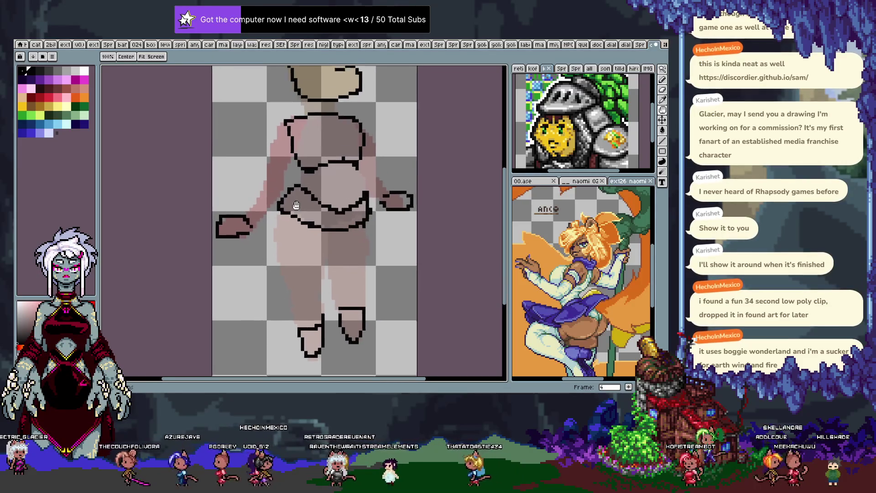
key(Right)
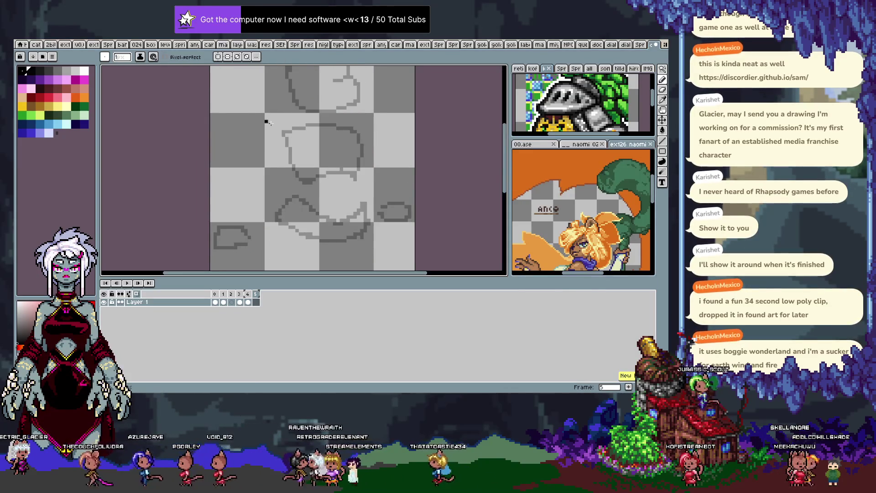
On frame 4's Layer 2, draw a red guide line from chest to hip.
key(b)
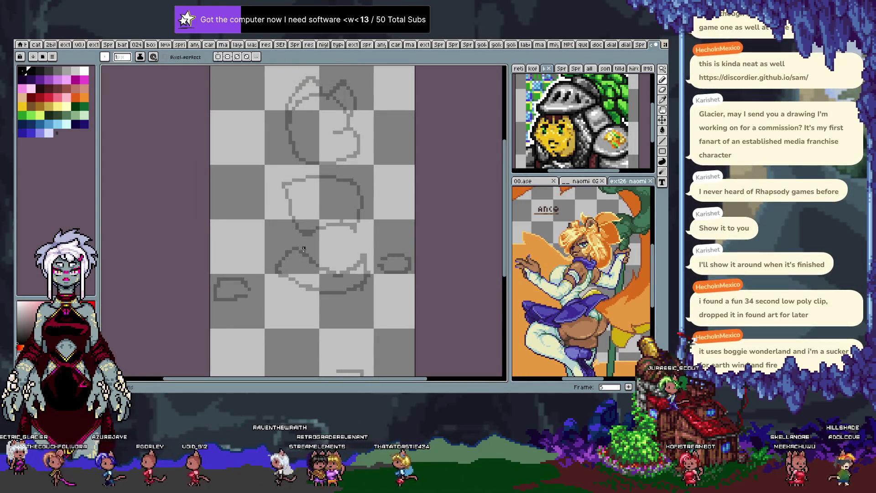
key(Left)
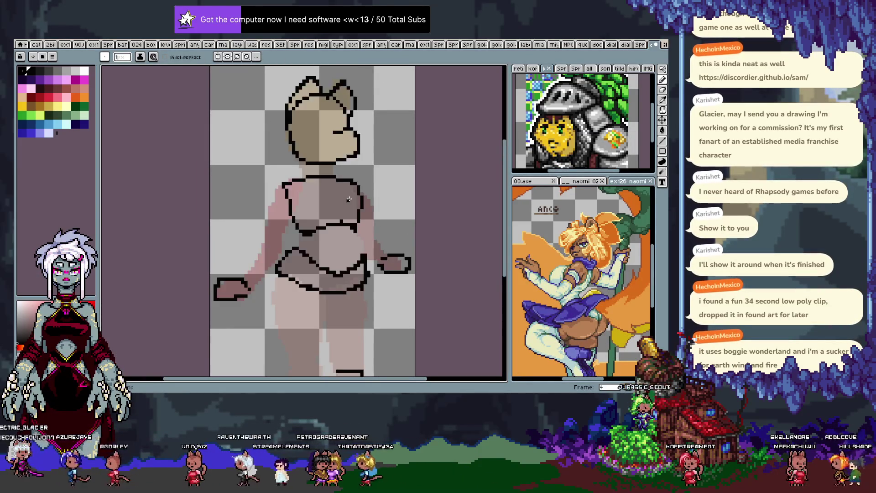
key(Tab)
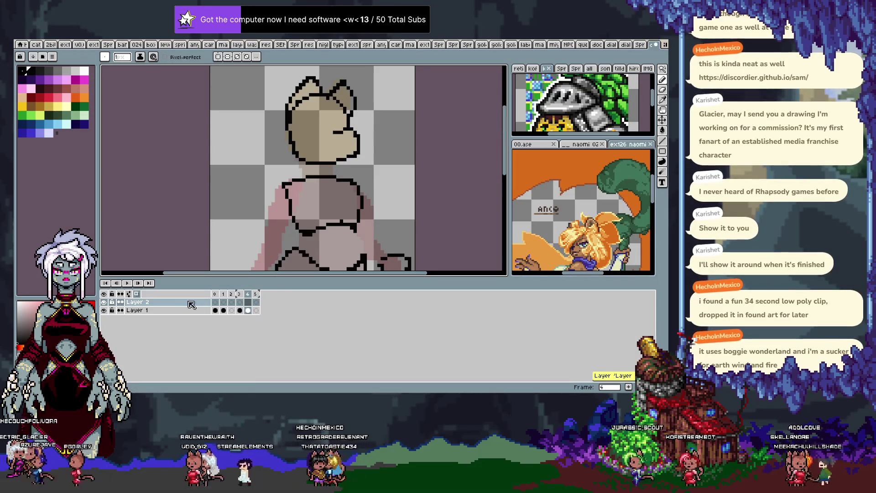
click(186, 310)
click(190, 302)
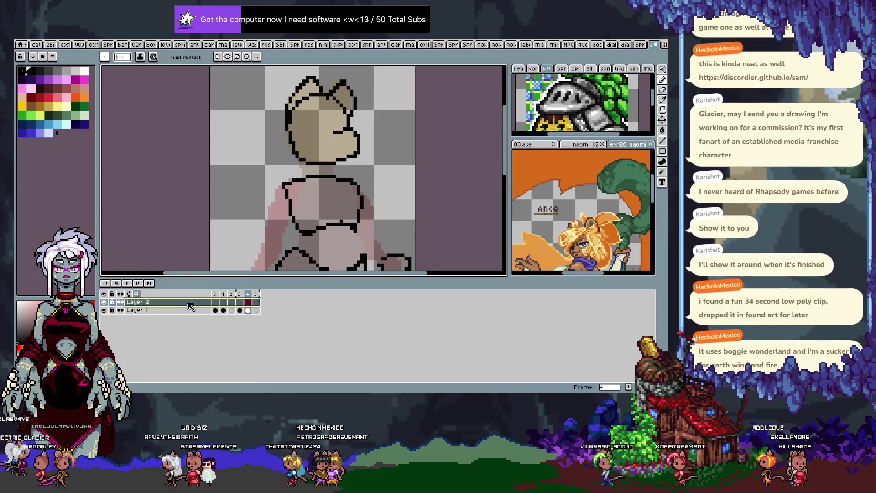
key(Tab)
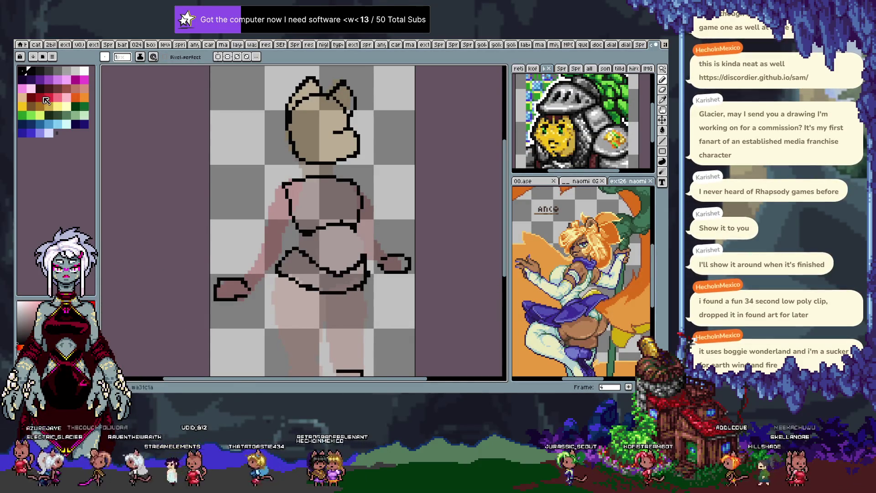
scroll(294, 150, down, 3)
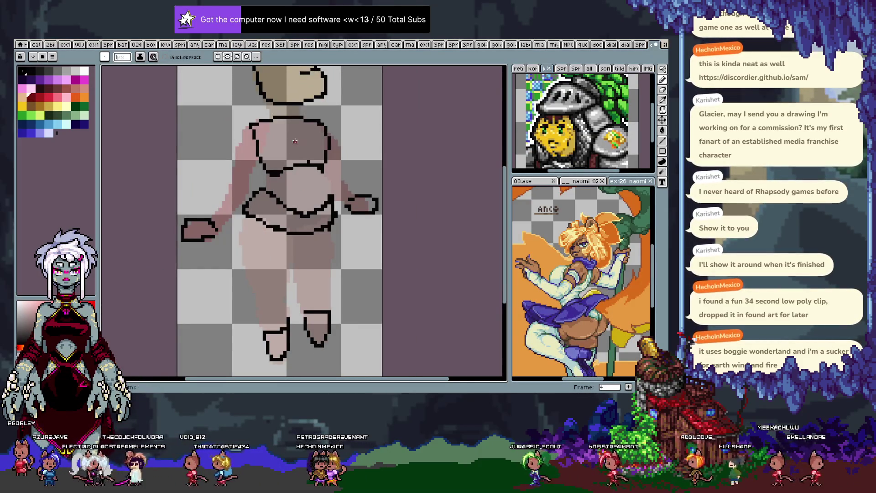
drag(291, 132, 280, 228)
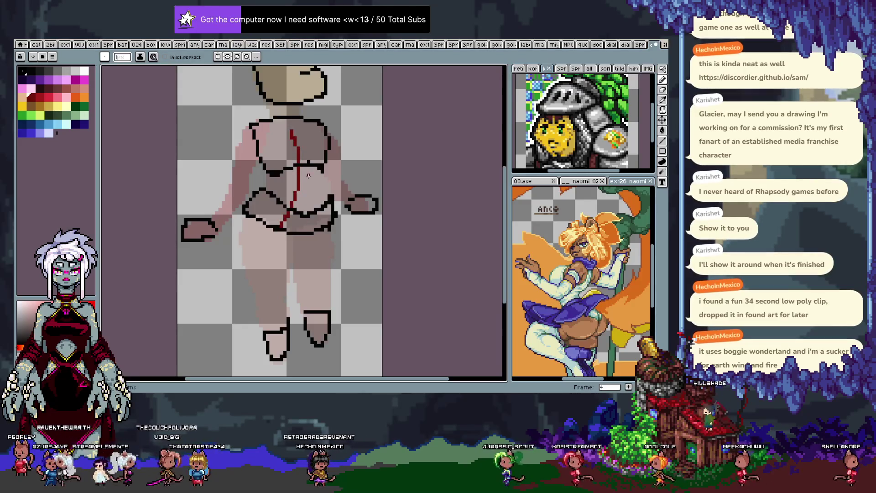
Try torso strokes on frame 5, undo them, and return to frame 4.
key(Right)
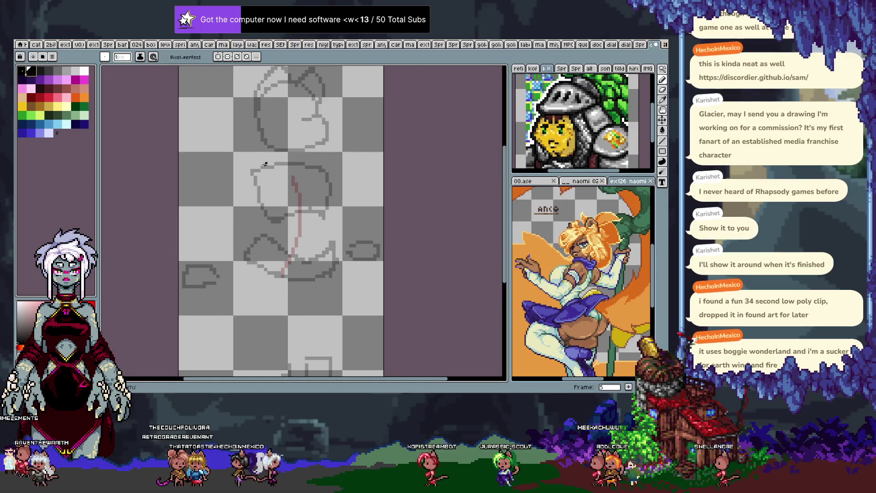
drag(259, 218, 261, 167)
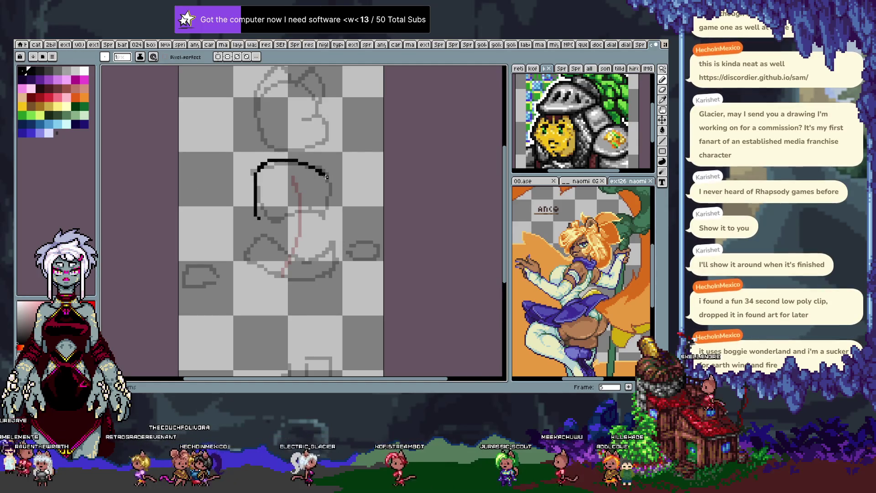
key(ctrl+z)
key(ctrl+z)
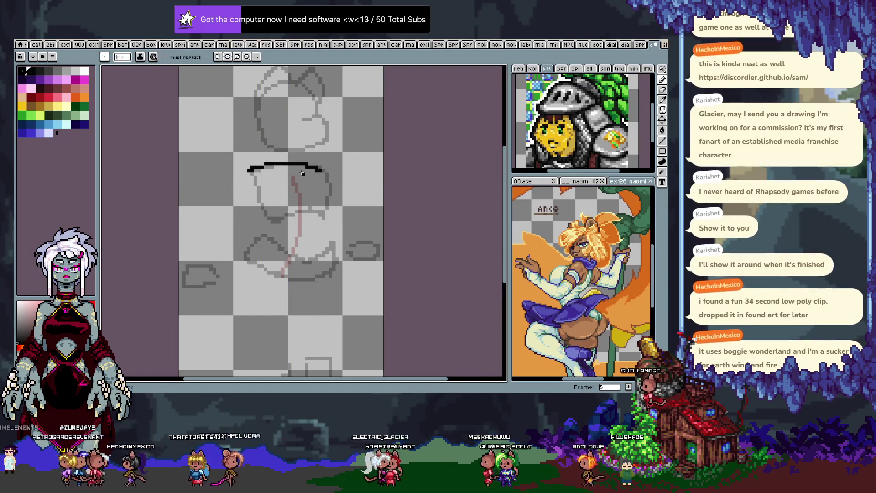
key(ctrl+z)
scroll(302, 216, down, 1)
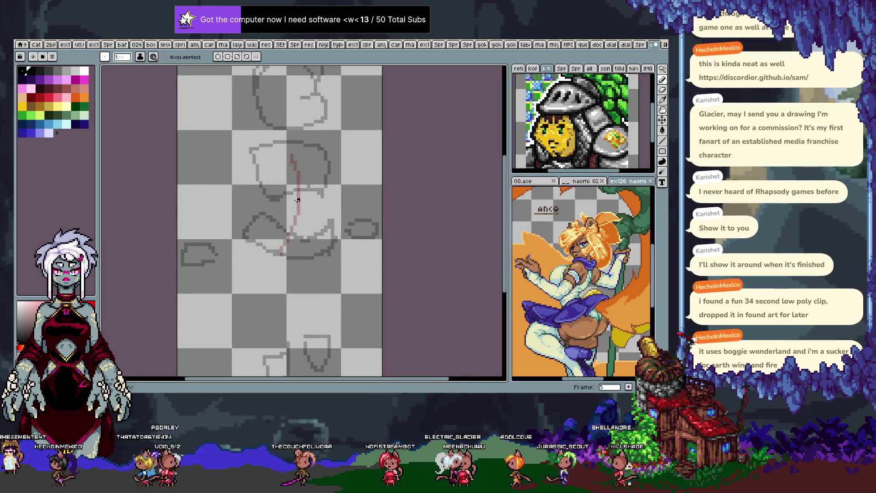
key(comma)
key(Tab)
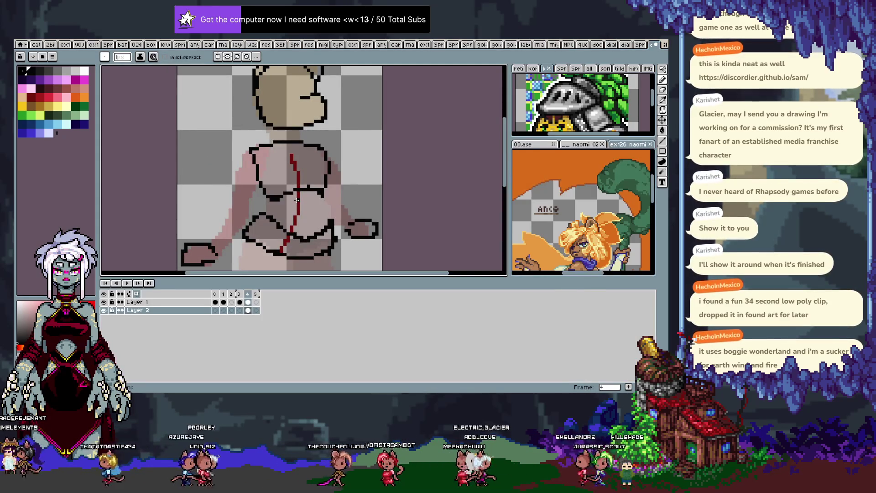
Draw red guide strokes around the waist and along the torso's top-left edge.
key(Tab)
key(alt)
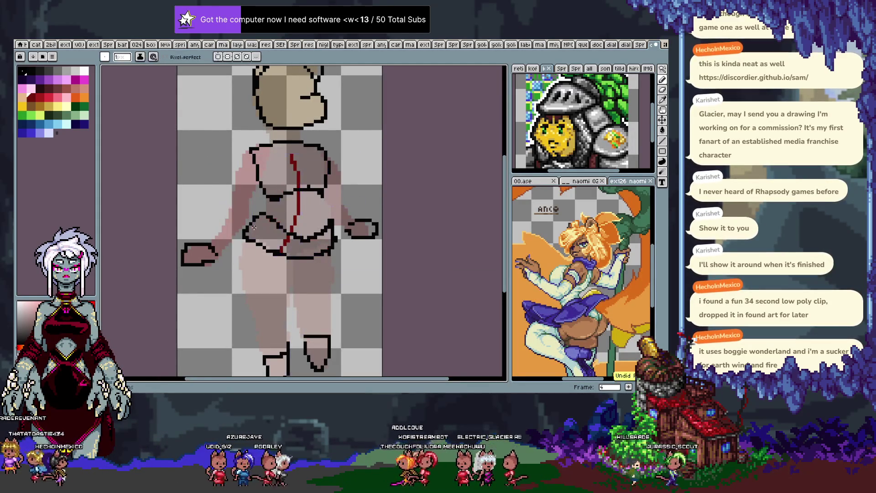
key(ctrl)
drag(267, 228, 337, 212)
mouse_move(235, 167)
mouse_down()
mouse_move(295, 143)
mouse_move(345, 164)
mouse_up()
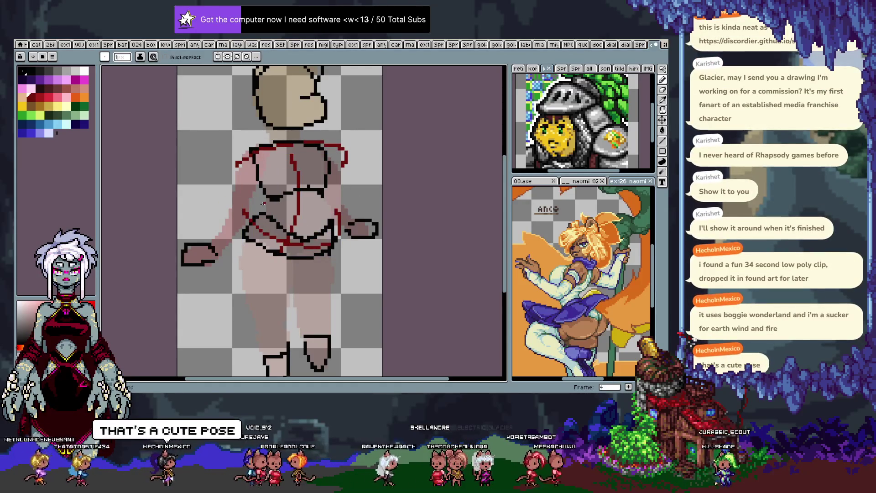
On frame 5, sketch a red centre line and top arc, then begin the torso's left outline.
key(period)
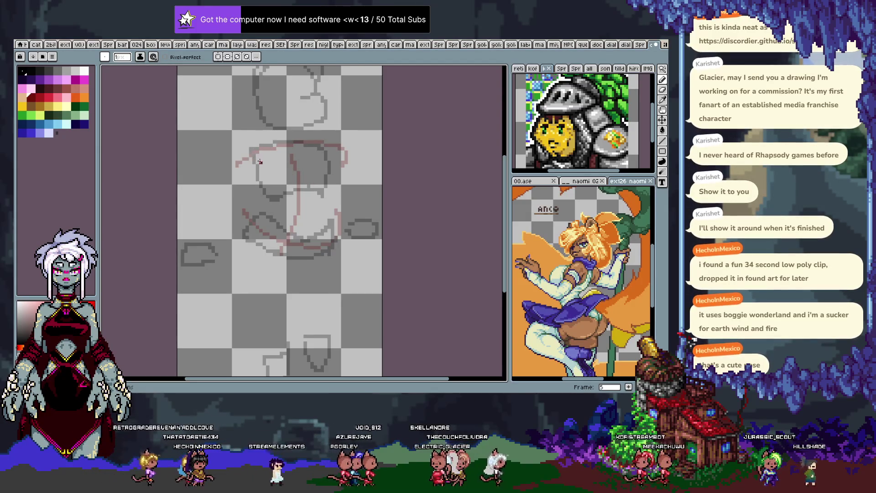
drag(297, 155, 283, 237)
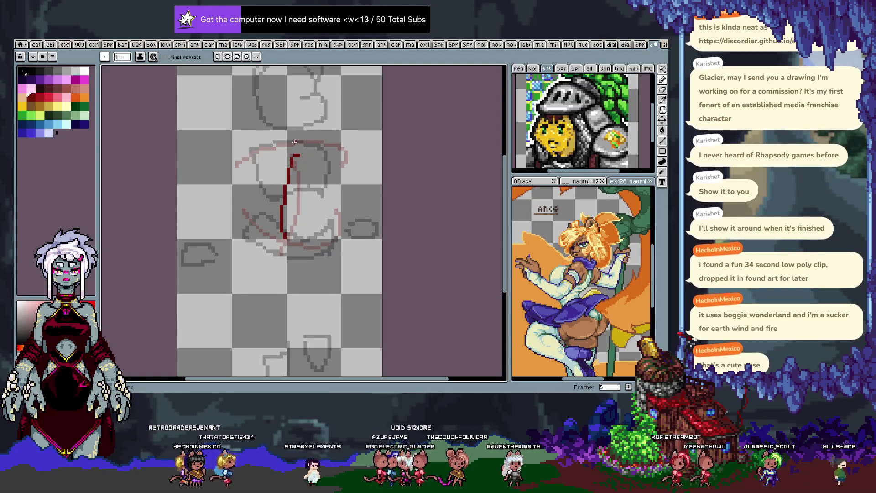
drag(252, 146, 339, 158)
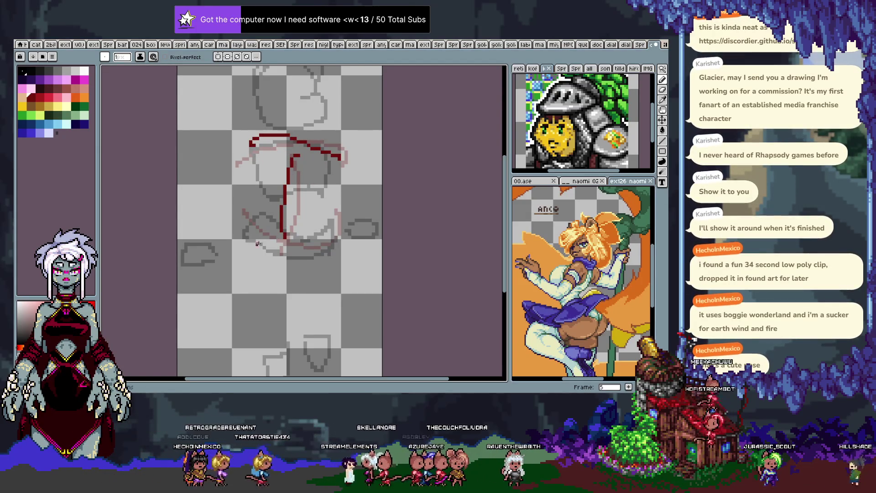
drag(246, 240, 252, 245)
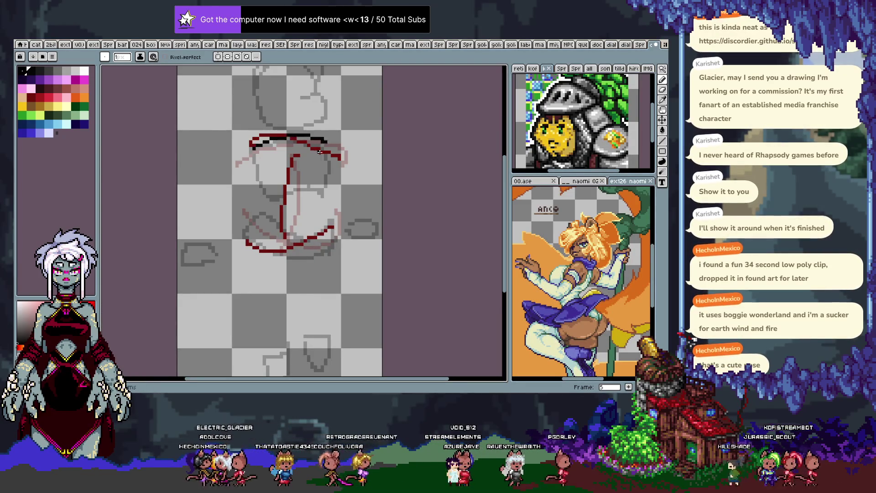
drag(253, 149, 259, 198)
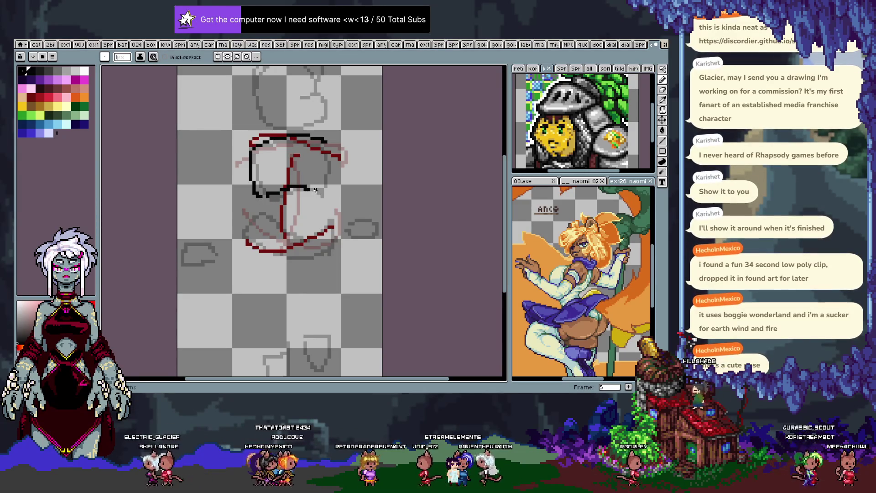
Complete frame 5's black torso outline, joining the lower left, right side and bottom.
drag(285, 188, 323, 191)
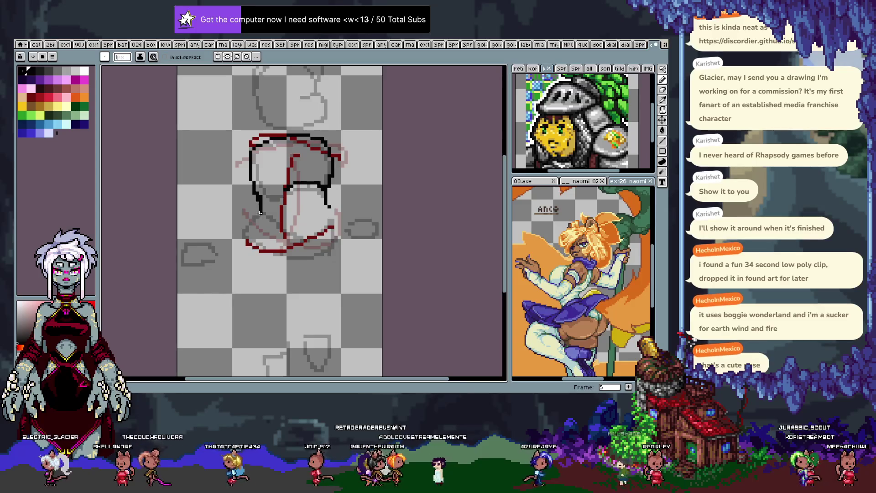
key(ctrl+z)
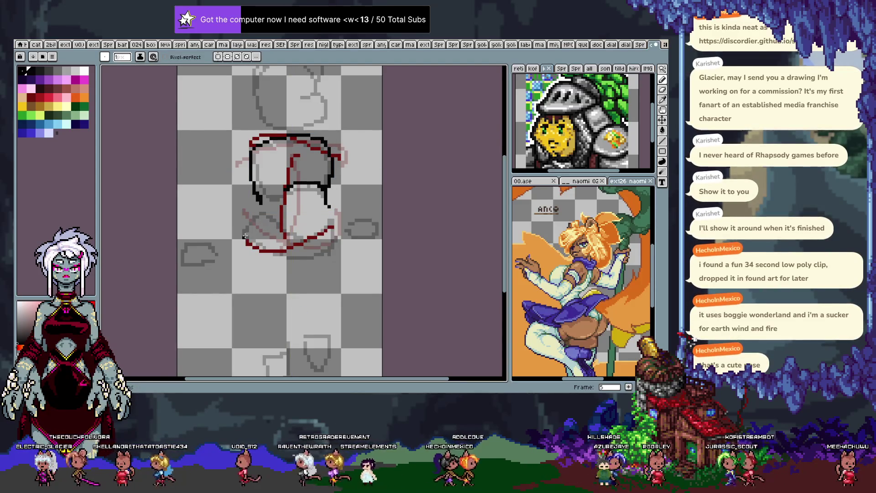
drag(246, 227, 254, 258)
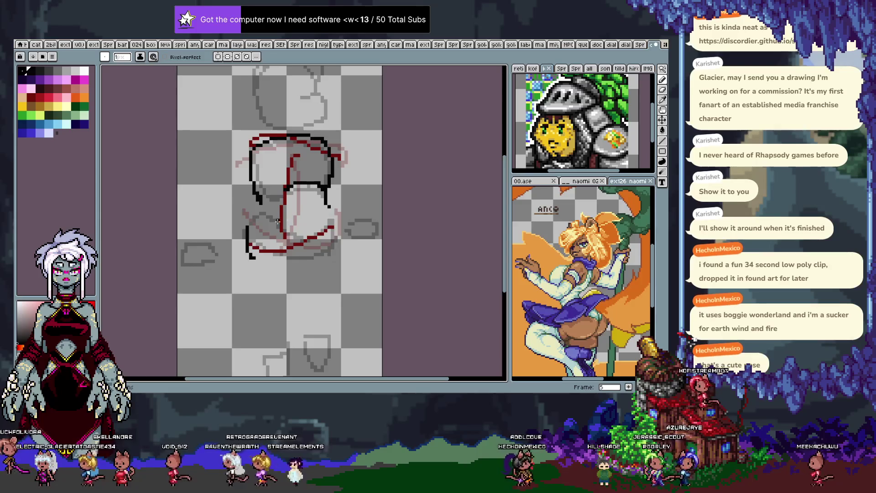
drag(328, 208, 339, 237)
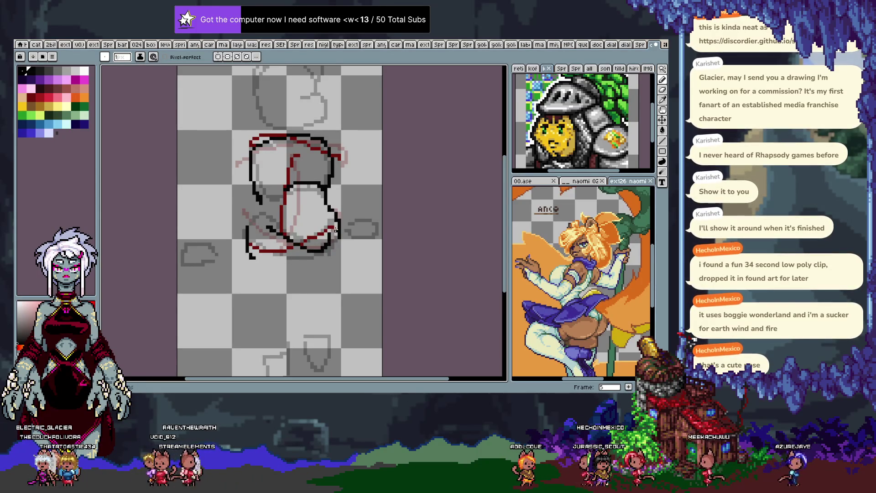
key(ctrl+z)
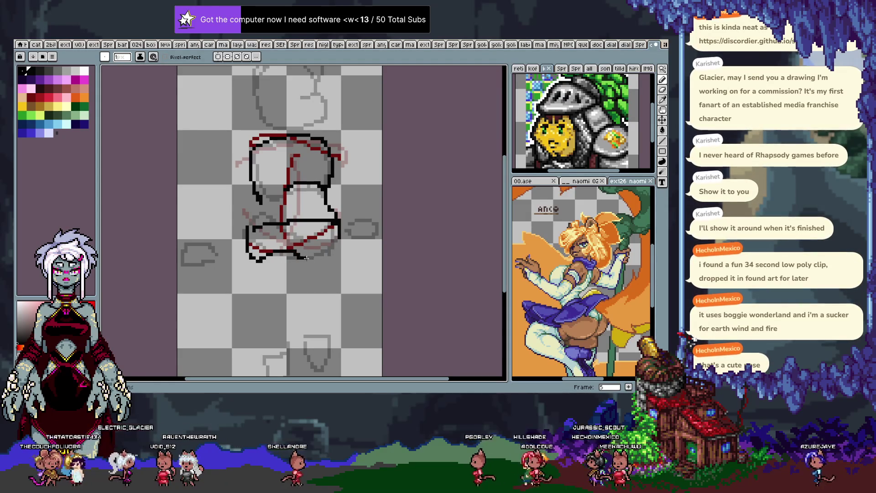
drag(339, 239, 304, 259)
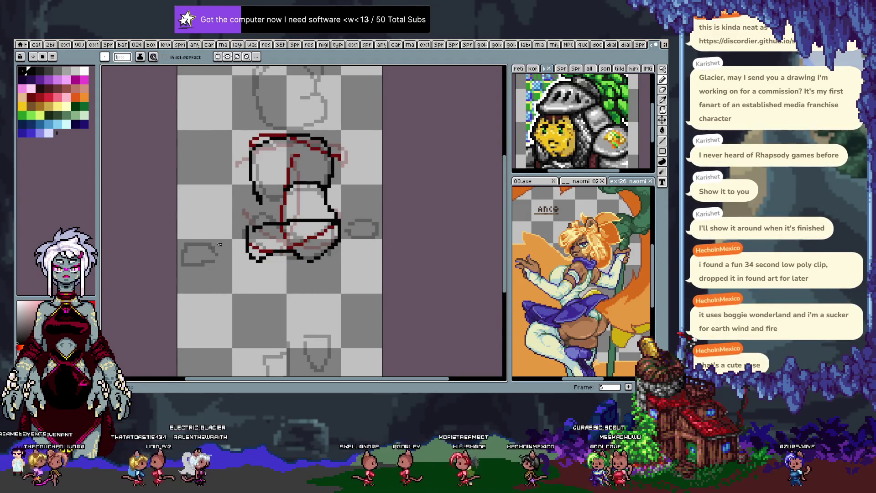
Hide the red sketch layer in the timeline.
scroll(228, 251, down, 2)
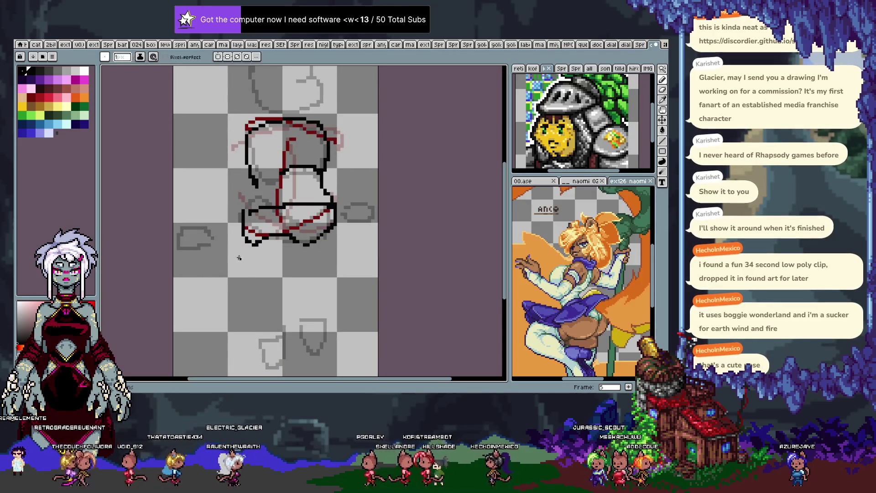
key(Tab)
click(108, 302)
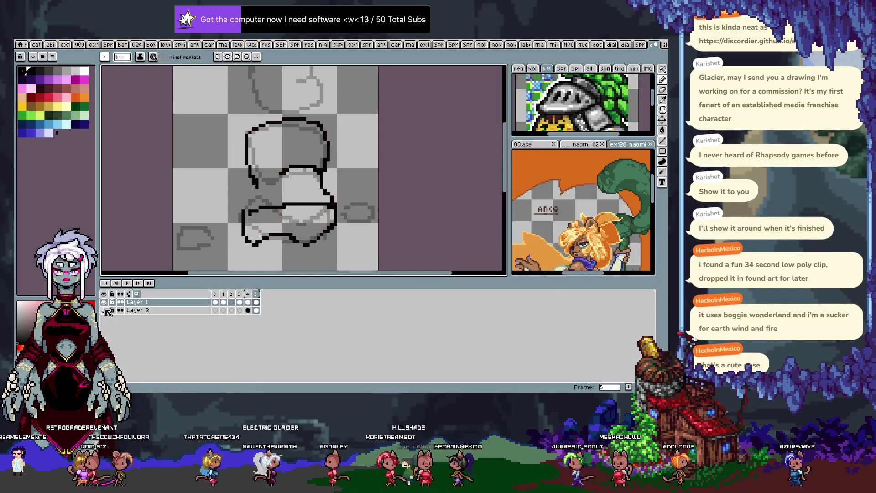
key(Tab)
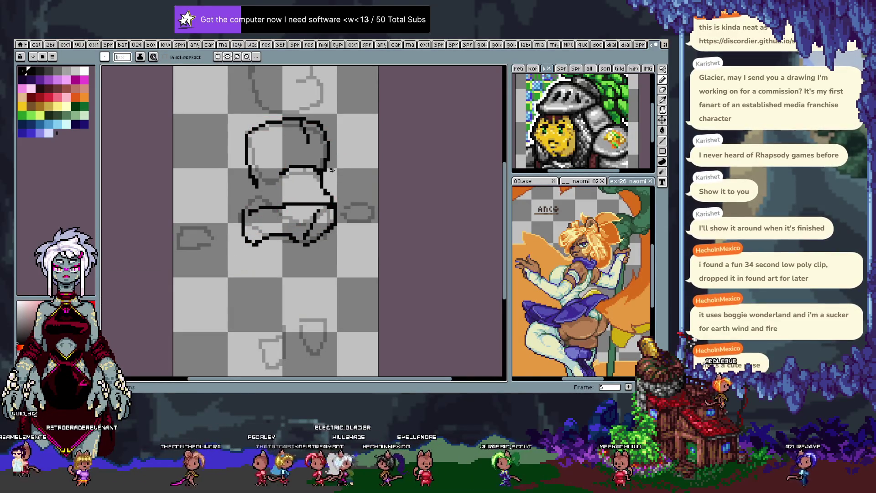
drag(256, 184, 260, 199)
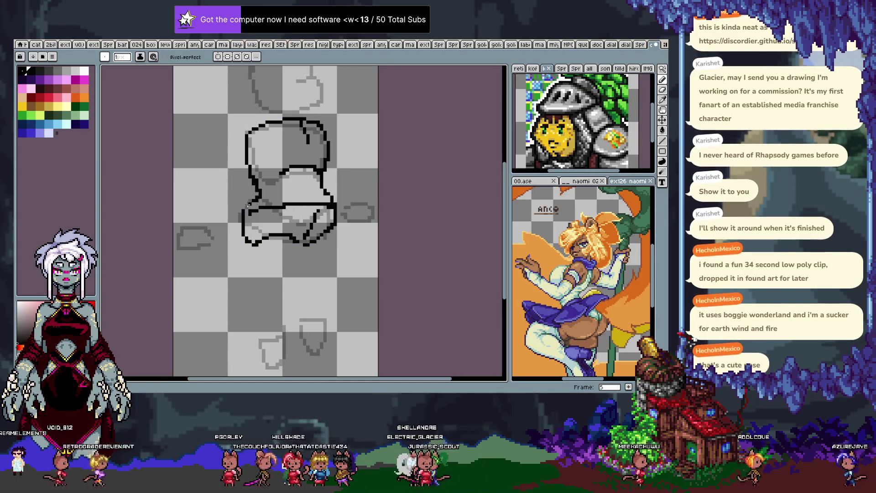
key(ctrl+z)
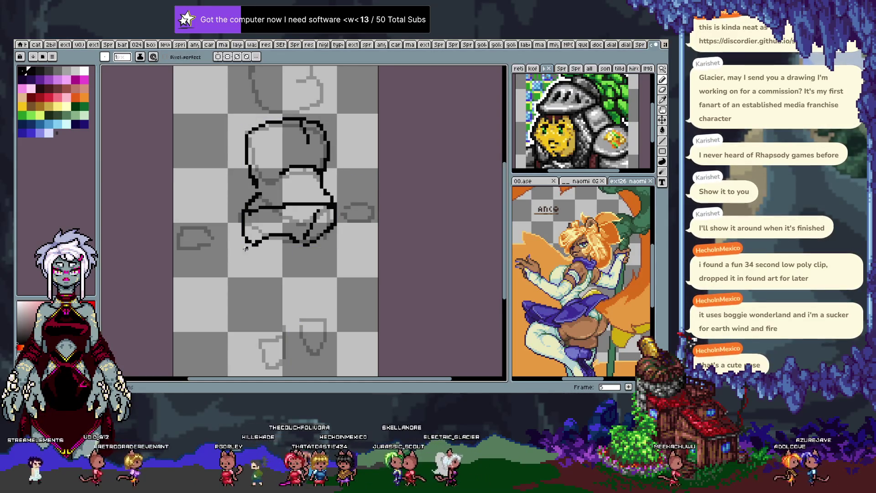
key(Left)
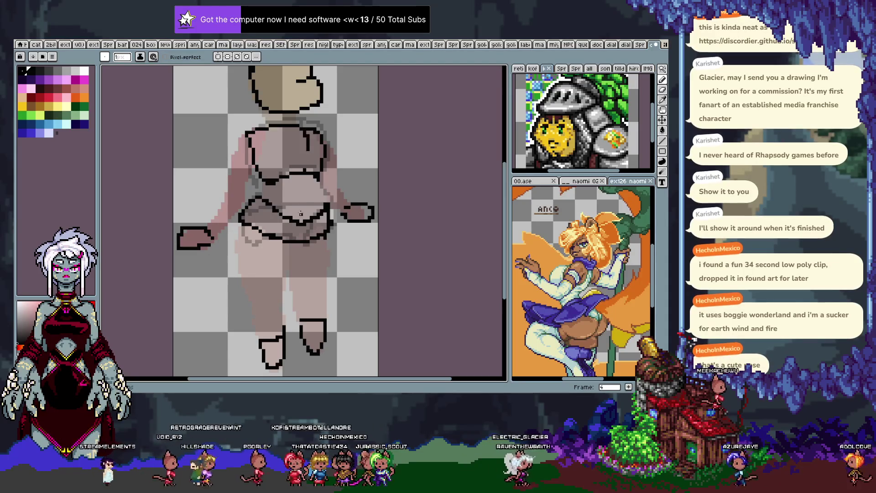
key(Right)
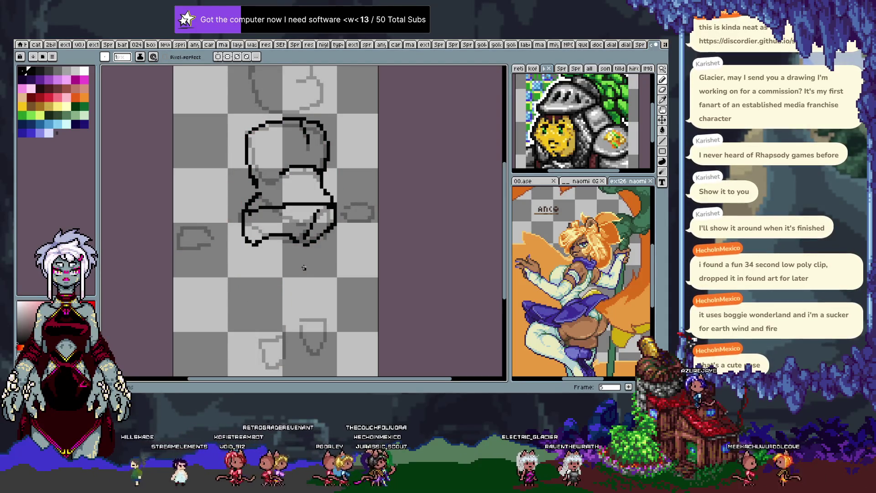
key(Left)
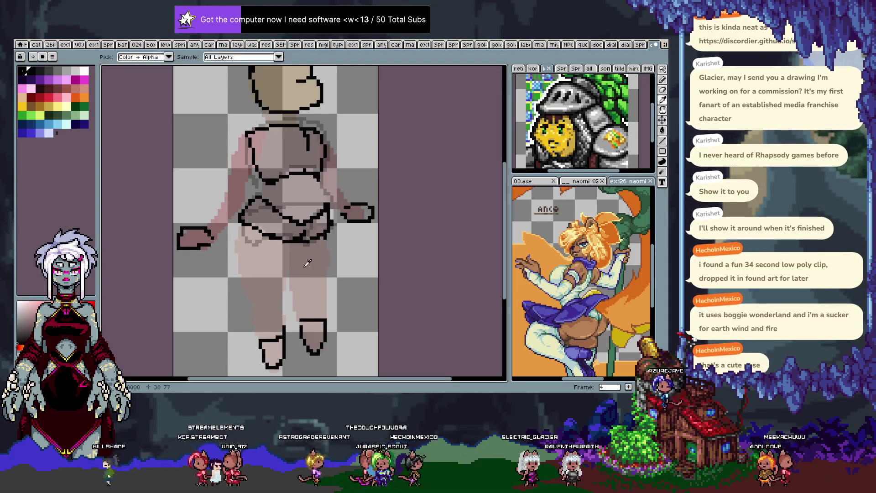
key(Right)
key(Tab)
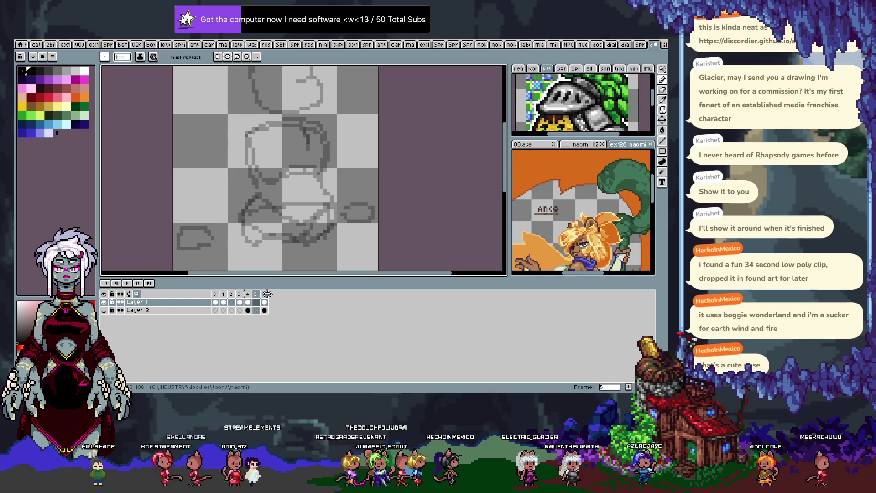
Clear frame 5's outline and redraw the upper torso's sides and lower line.
key(F3)
key(Tab)
drag(368, 171, 387, 191)
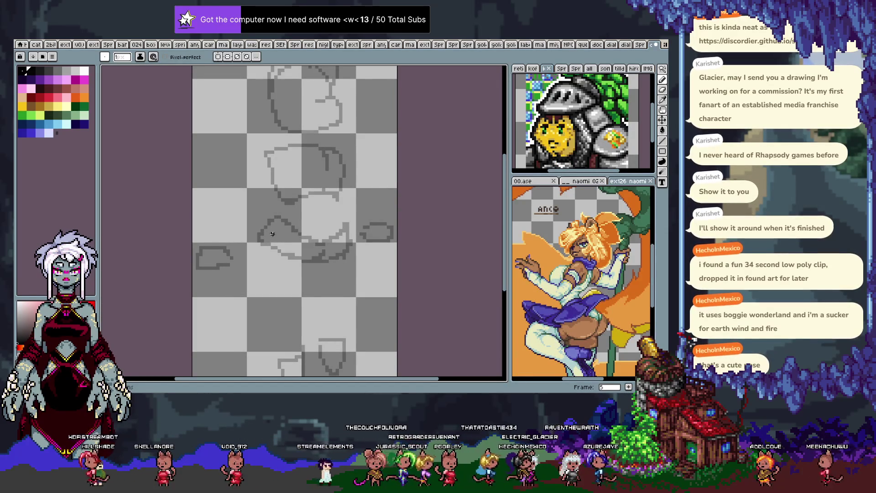
key(ctrl+z)
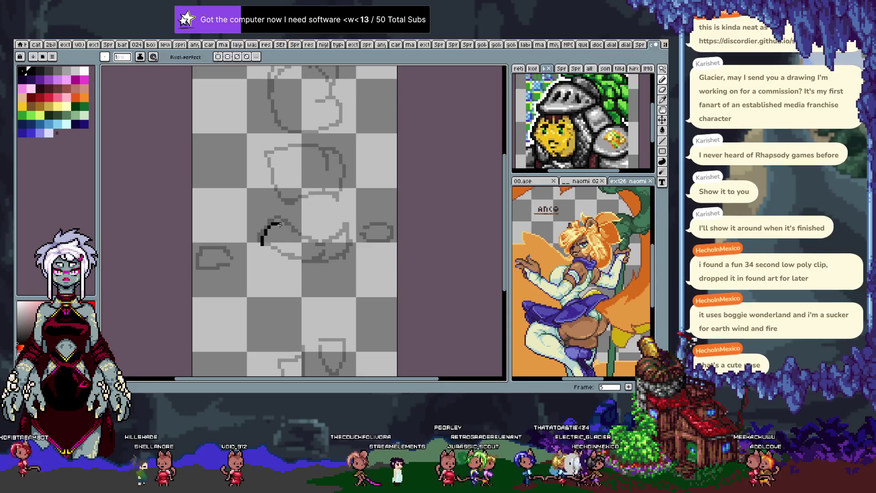
drag(350, 217, 354, 246)
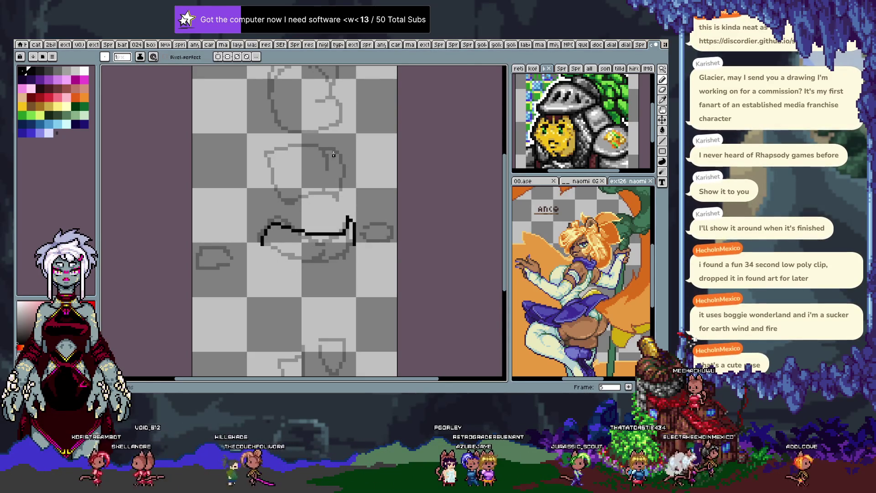
drag(336, 147, 344, 190)
drag(264, 165, 299, 150)
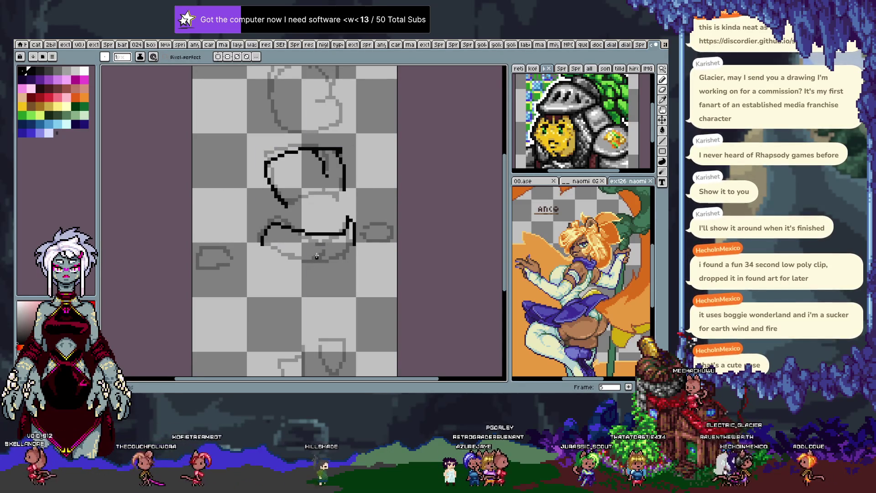
Compare with frame 4, close the upper torso's bottom edge, and move to frame 6.
key(Left)
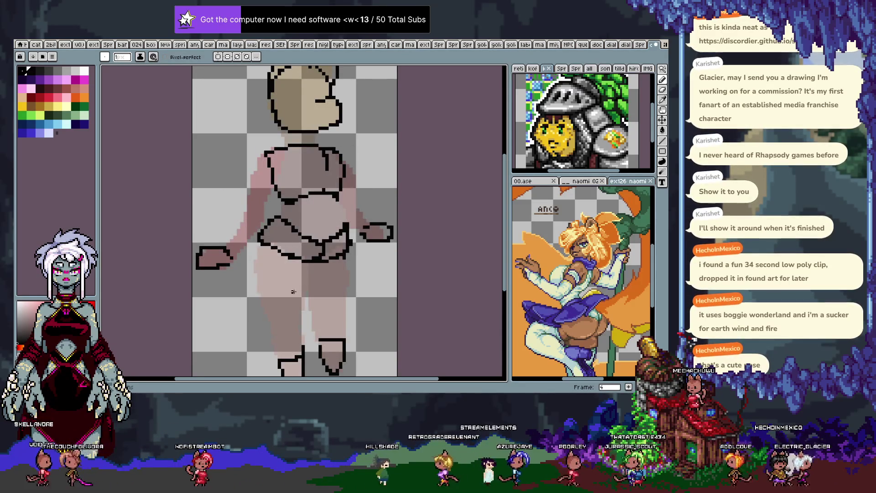
key(Right)
drag(338, 235, 324, 258)
key(ctrl+z)
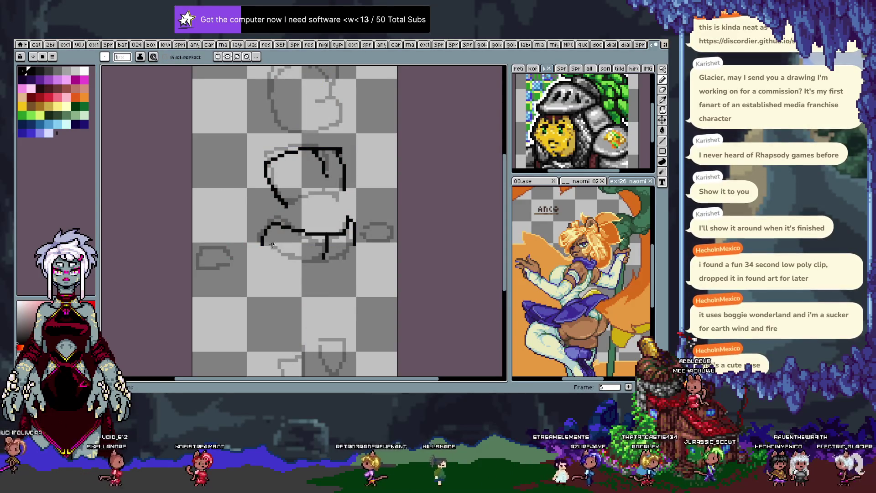
key(ctrl+z)
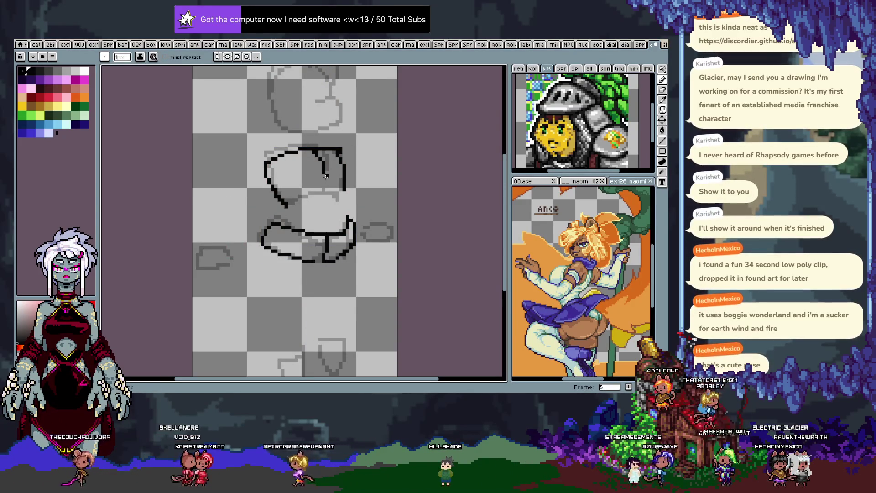
drag(292, 206, 341, 198)
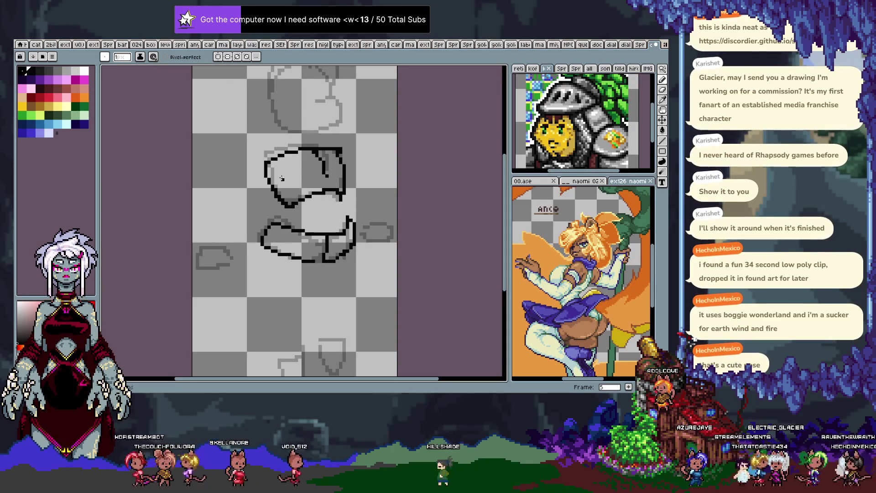
key(Right)
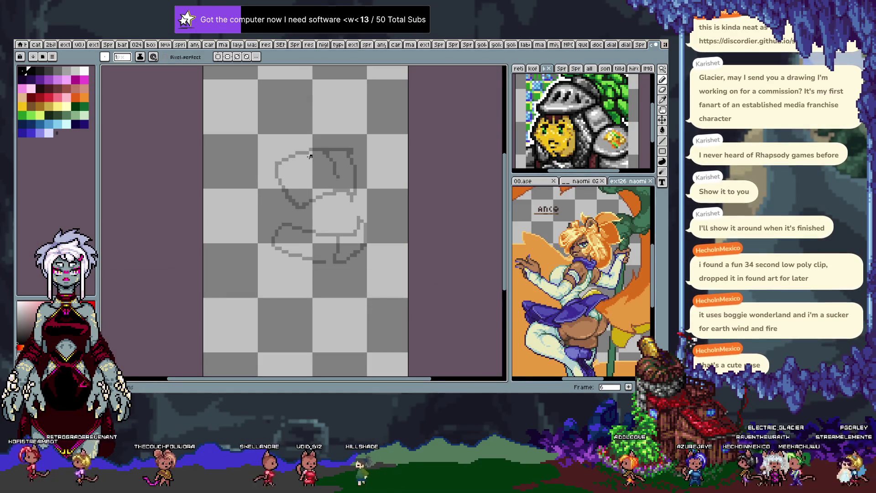
key(Tab)
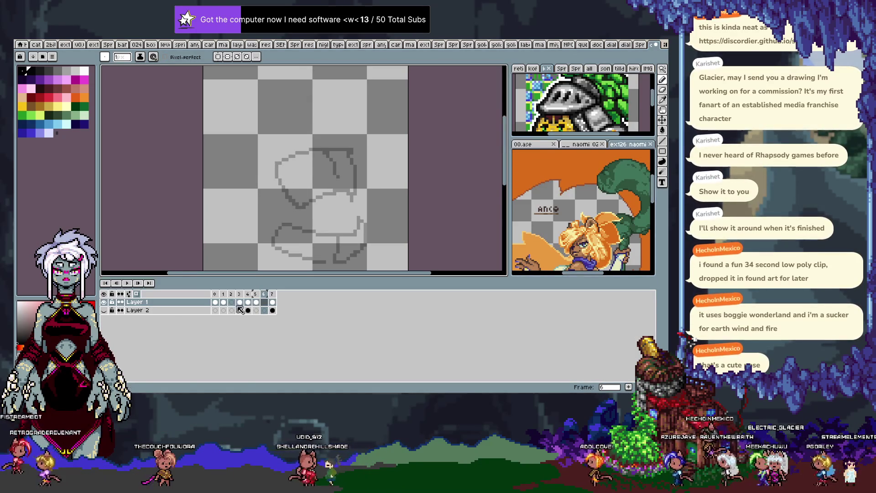
Tag frames 4–6 as 'Tag', then trace a first waist outline on frame 6.
key(F3)
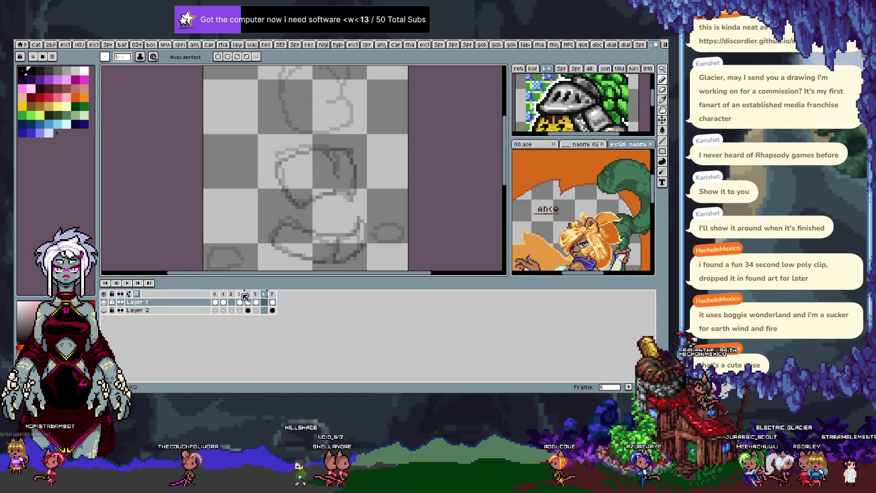
click(248, 294)
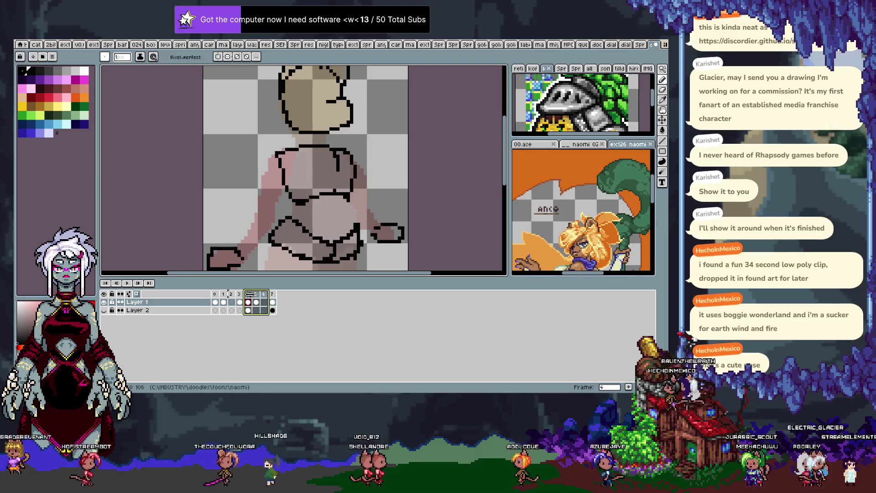
right_click(251, 295)
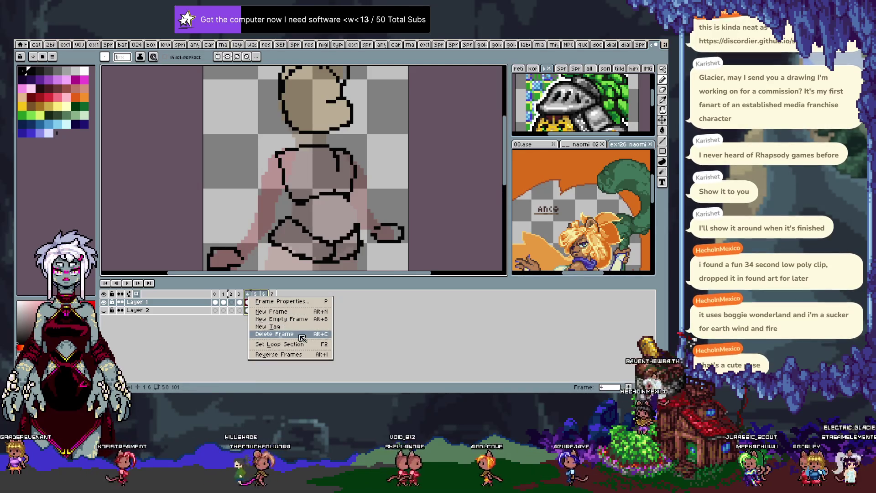
click(282, 327)
click(358, 270)
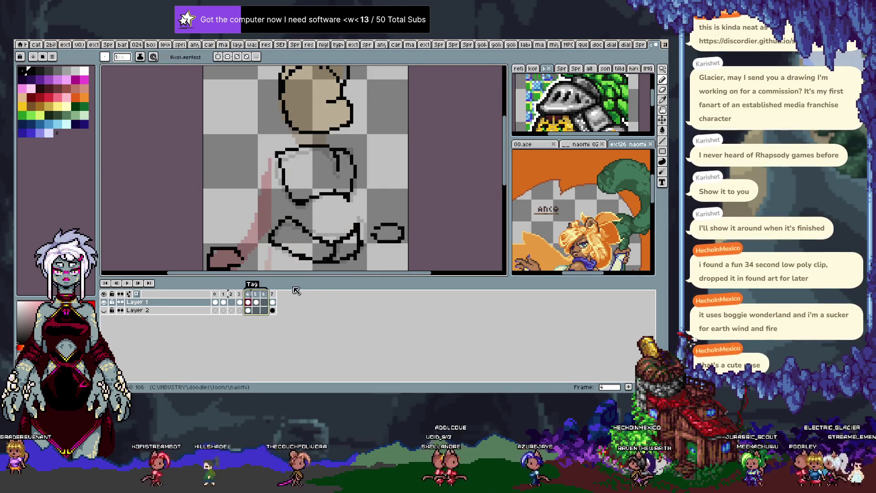
click(265, 294)
key(Tab)
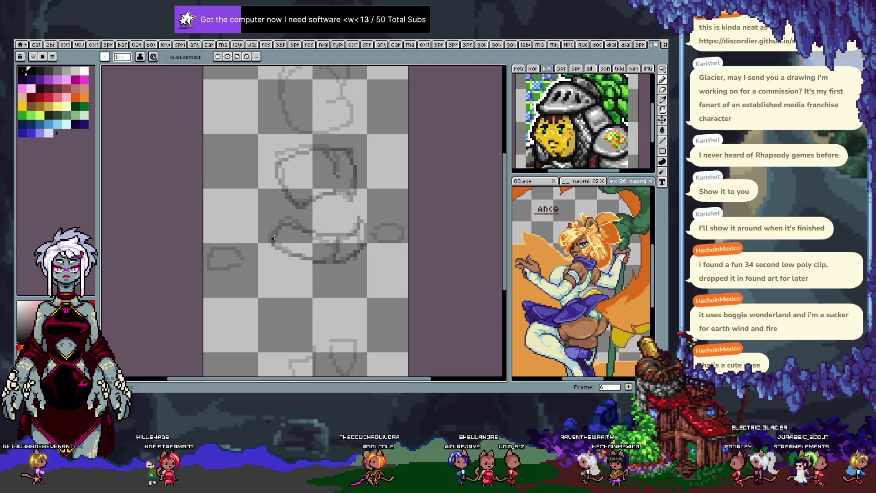
mouse_move(276, 251)
mouse_down()
mouse_move(340, 225)
mouse_move(368, 236)
mouse_up()
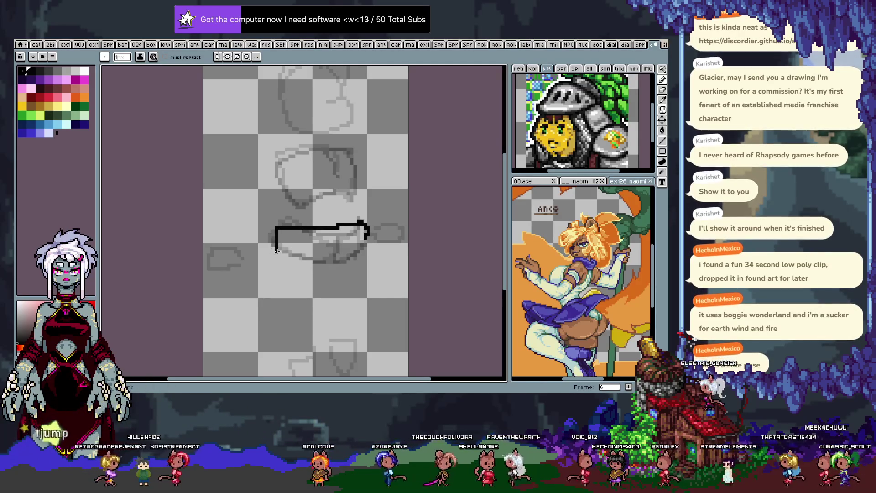
Draw trial outline strokes on frame 6's torso and undo them.
drag(276, 251, 368, 237)
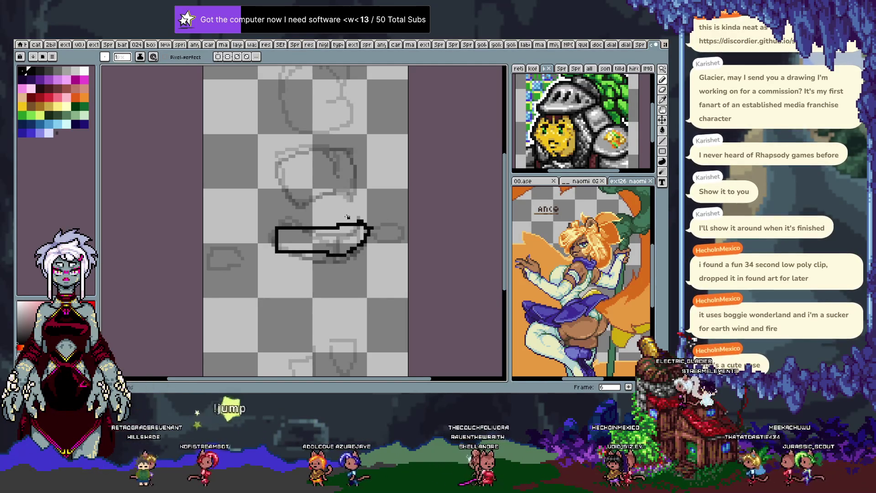
key(ctrl+z)
key(ctrl+z)
key(ctrl+z)
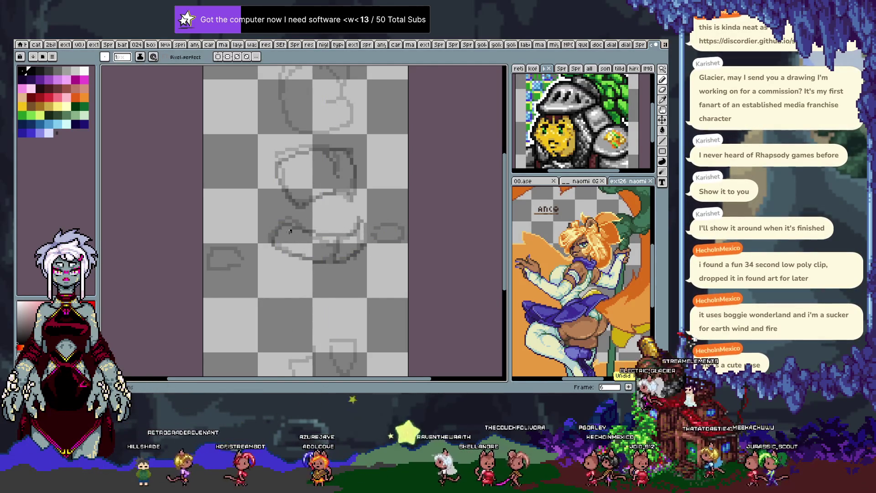
drag(337, 232, 356, 218)
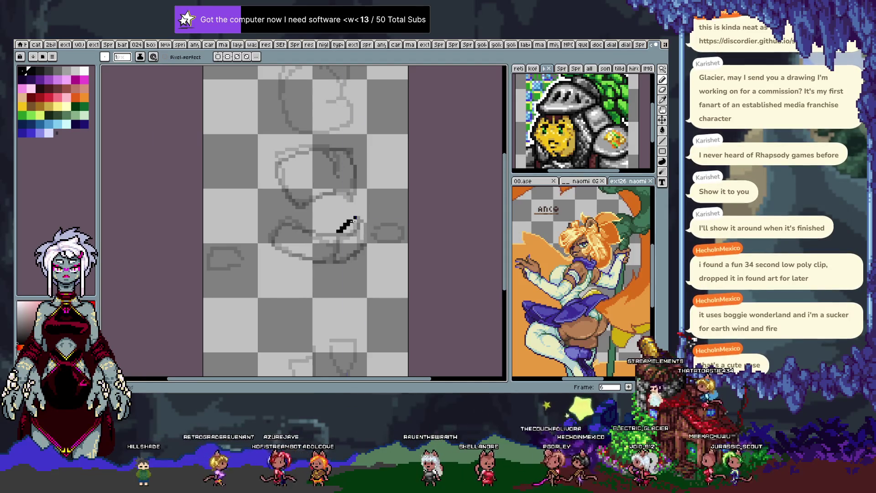
drag(272, 171, 305, 153)
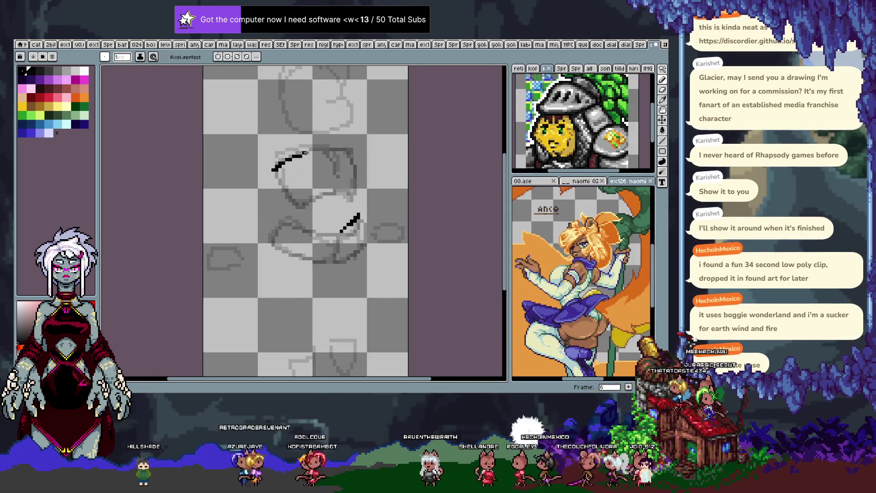
key(ctrl+z)
key(ctrl+z)
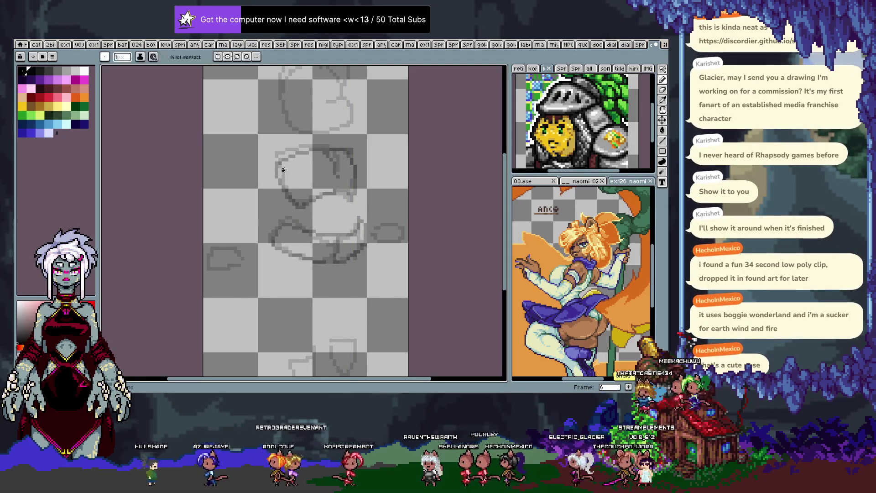
Check frame 4, return to frame 6, and insert an empty frame 7.
key(Tab)
key(Left)
key(Left)
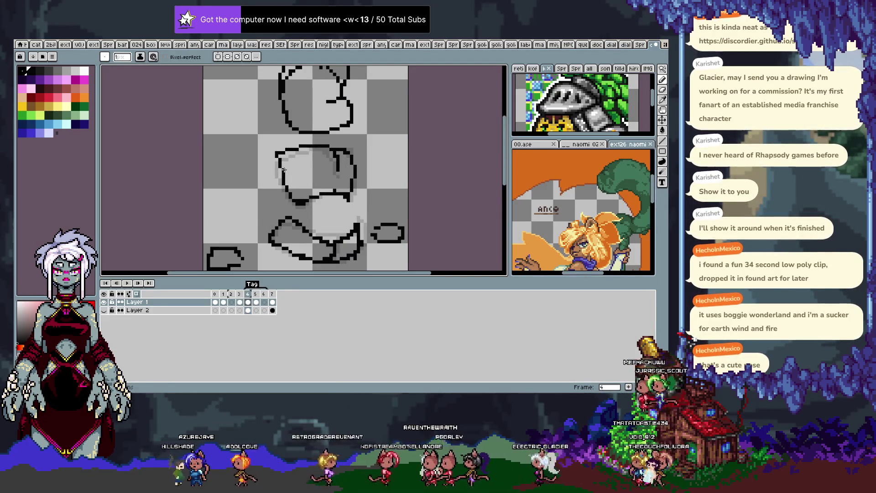
key(alt)
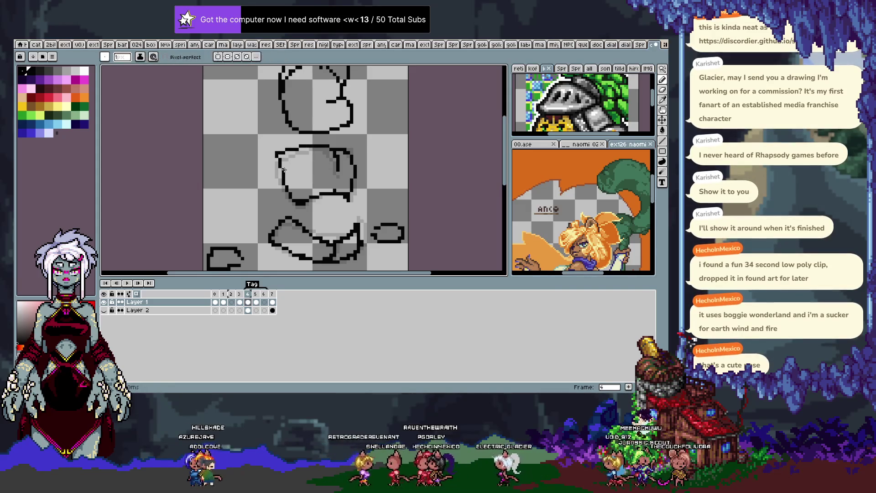
key(Right)
key(Right)
key(alt+n)
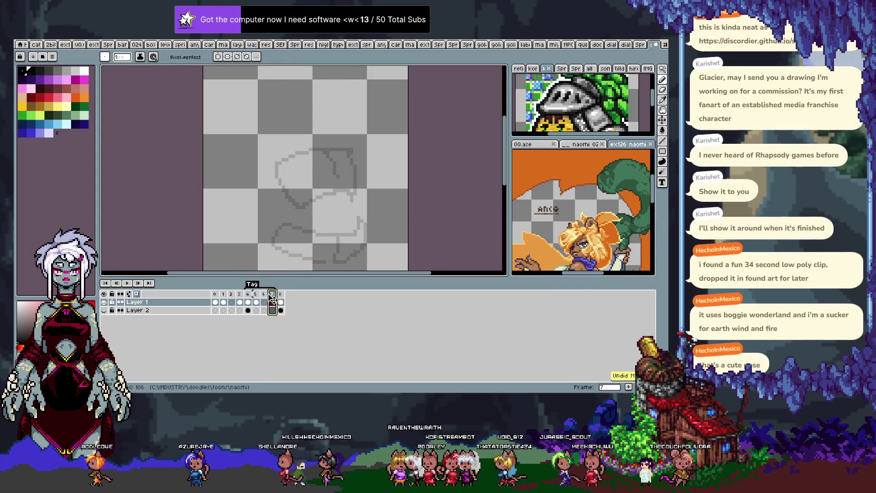
Undo the last change and review the onion-skin opacity settings.
drag(249, 300, 246, 298)
key(ctrl+z)
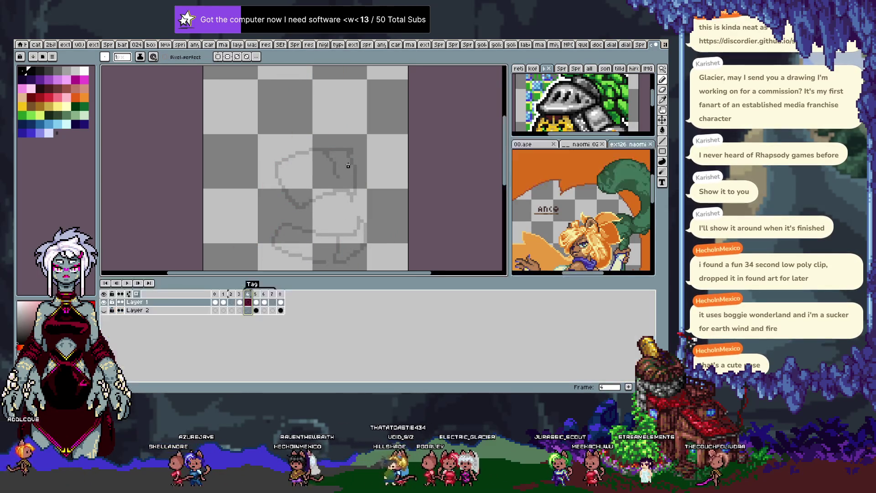
click(129, 293)
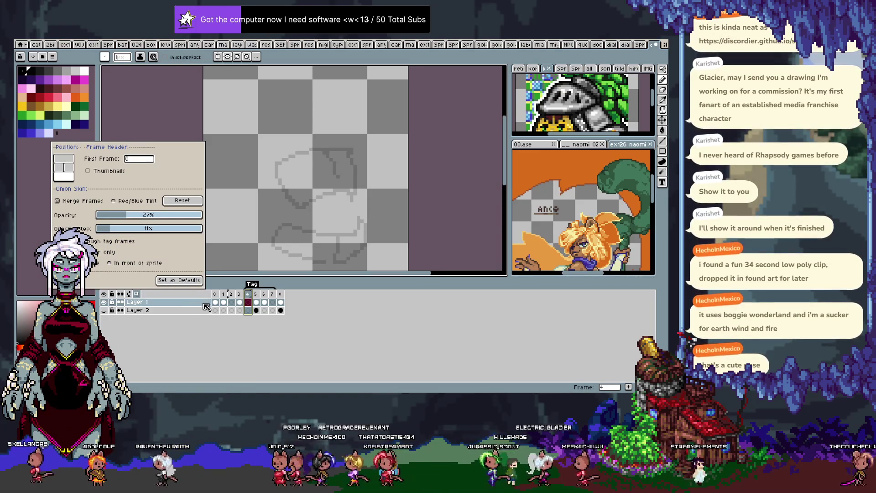
click(206, 306)
Hide the timeline and step forward to frame 6's black torso outline.
key(Tab)
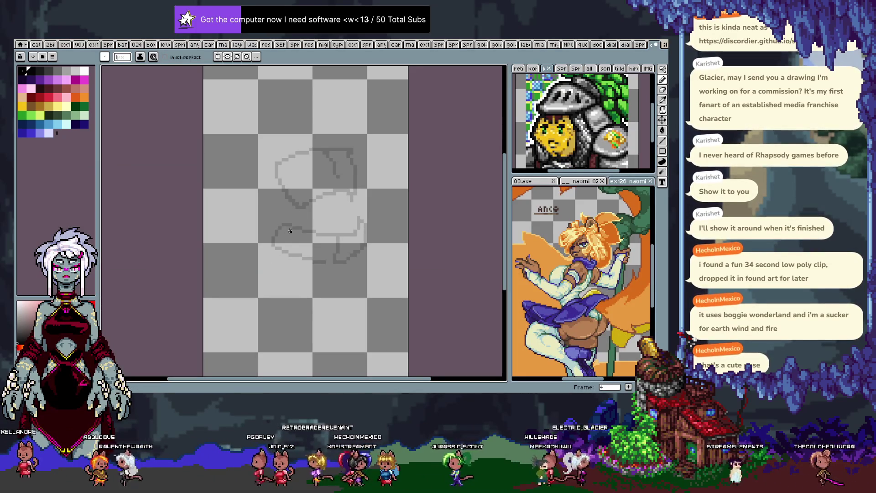
key(Right)
key(Right)
key(Tab)
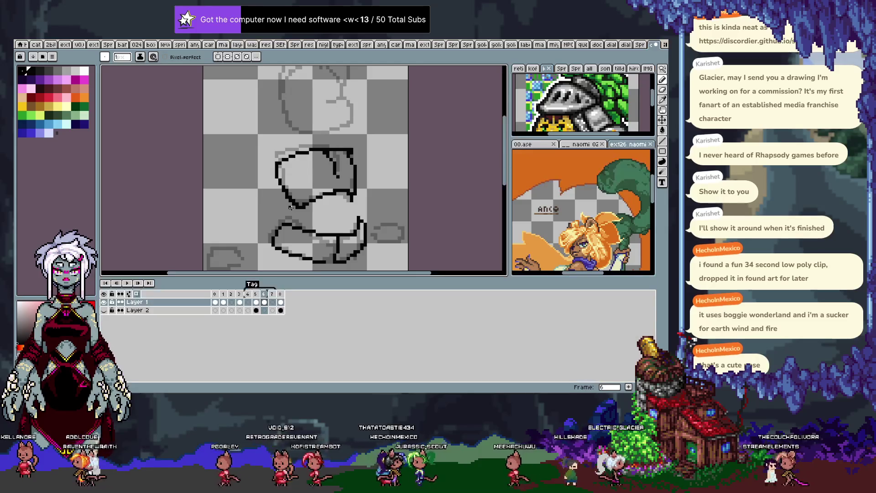
key(Right)
Flip between frames to compare the outlines, ending on frame 4.
key(Left)
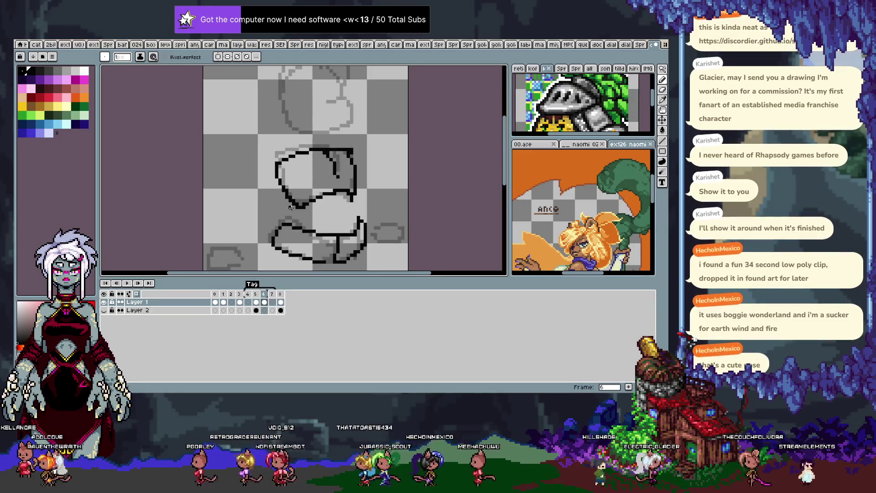
key(Left)
key(Left)
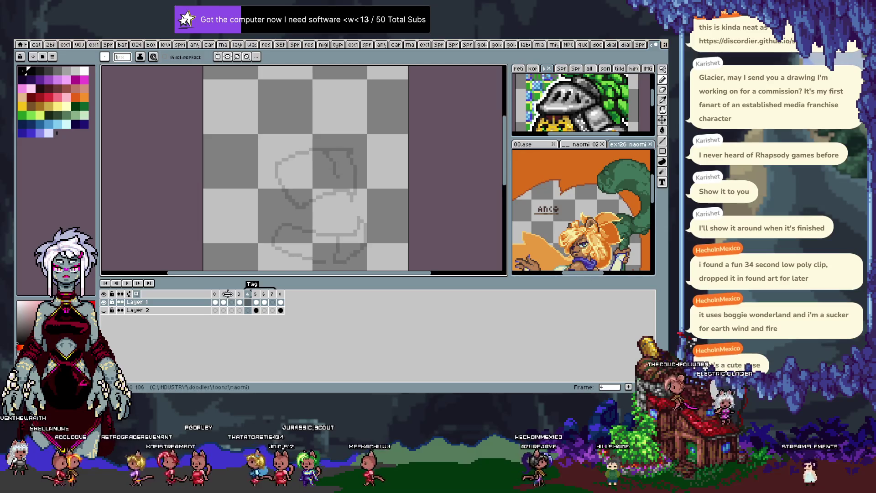
drag(231, 295, 255, 294)
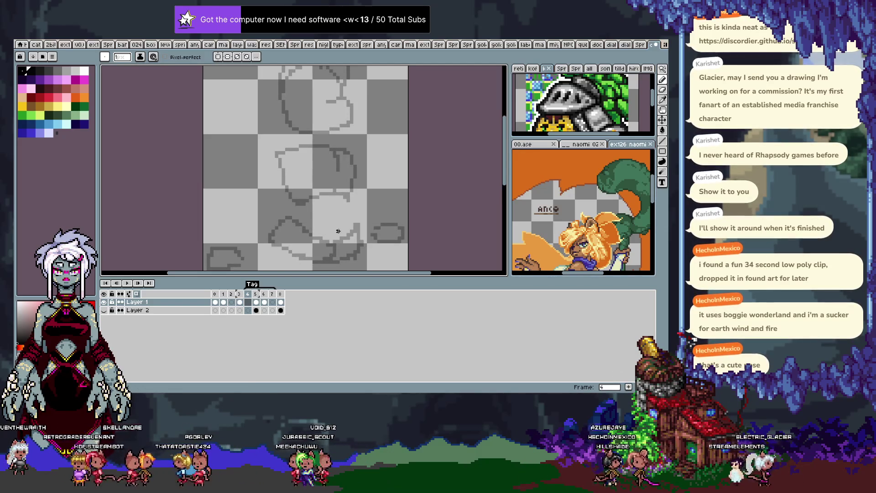
key(Tab)
key(Right)
key(Right)
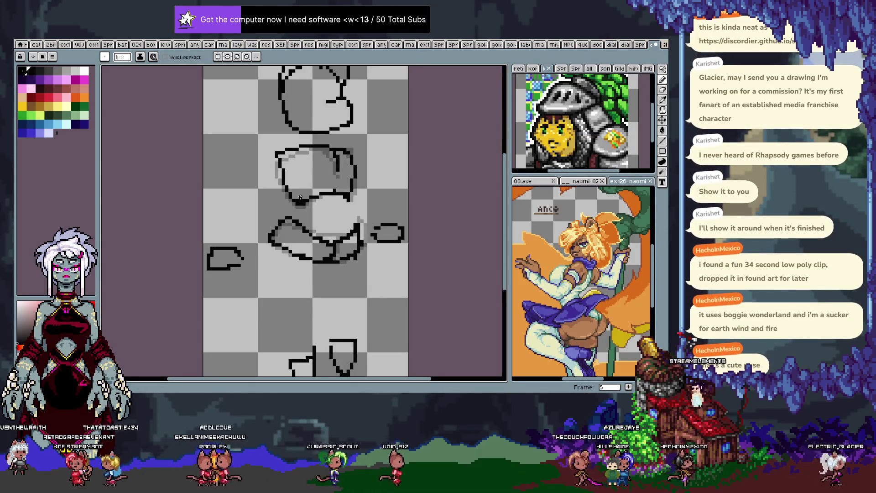
key(Left)
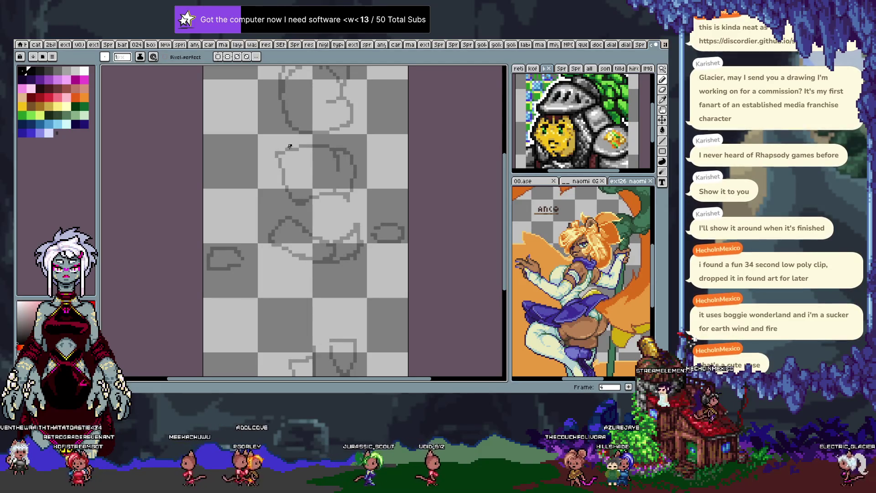
Draw a trial arc across the chest top on frame 4, then undo it.
drag(296, 145, 354, 158)
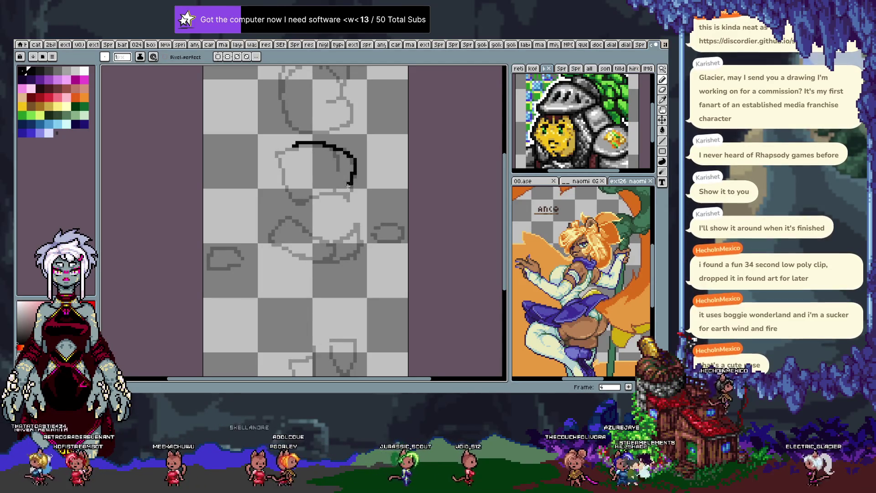
key(ctrl+z)
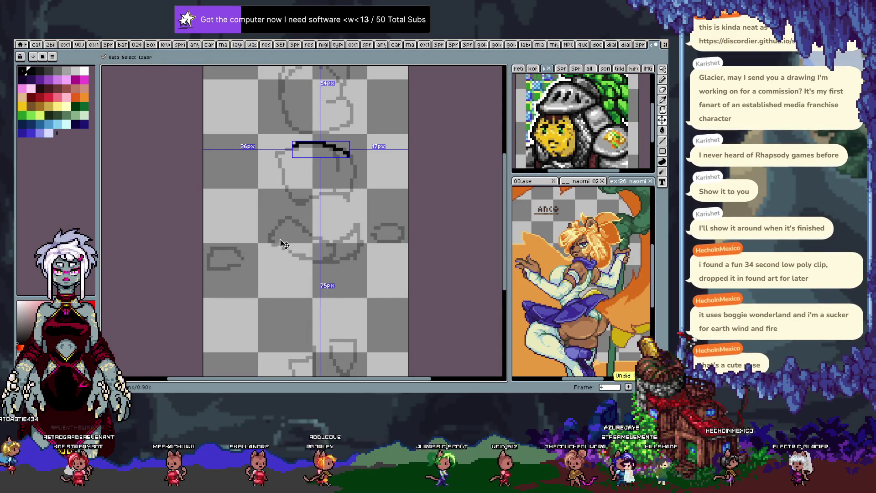
key(ctrl+z)
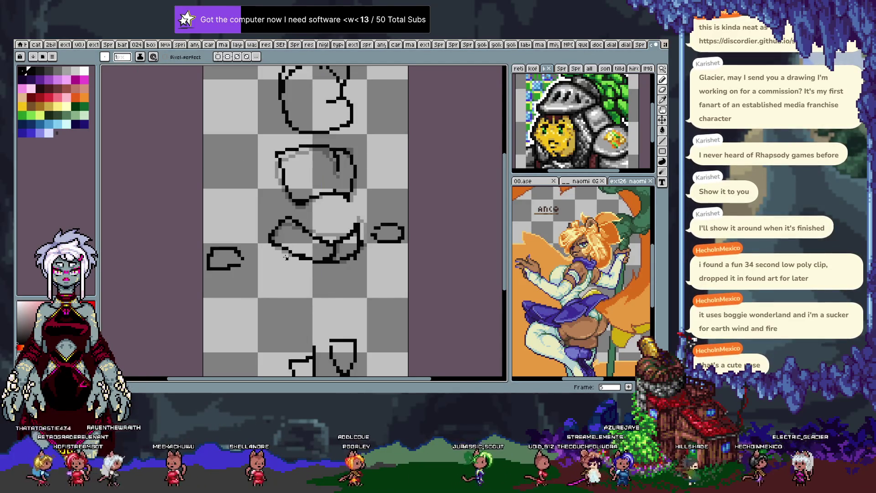
key(Tab)
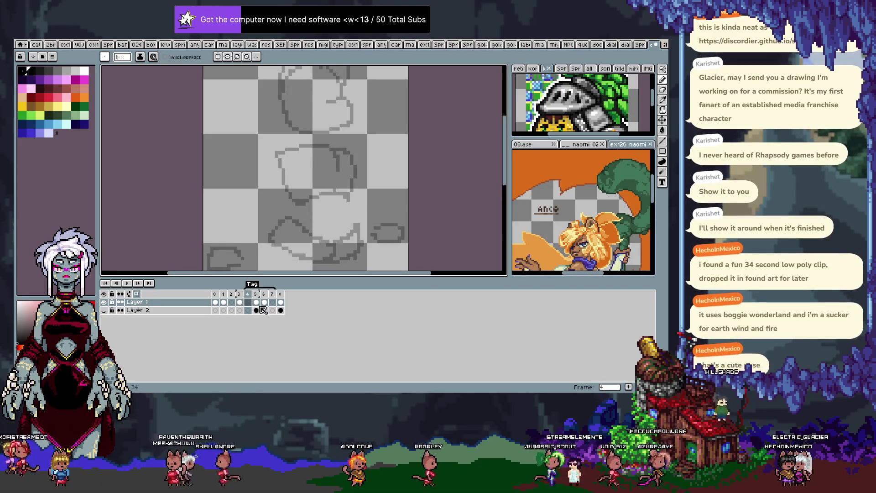
Flip between frames 4 and 5 to compare their line art, toggling the timeline.
key(F3)
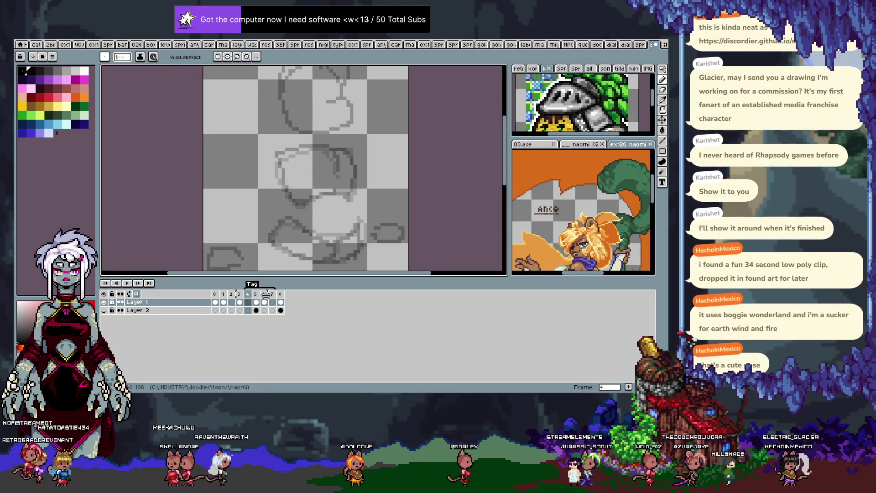
key(Tab)
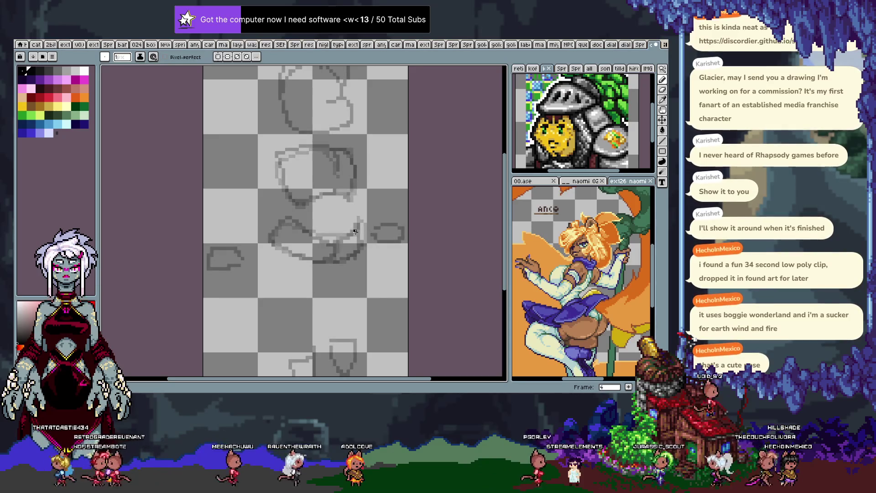
key(period)
key(Tab)
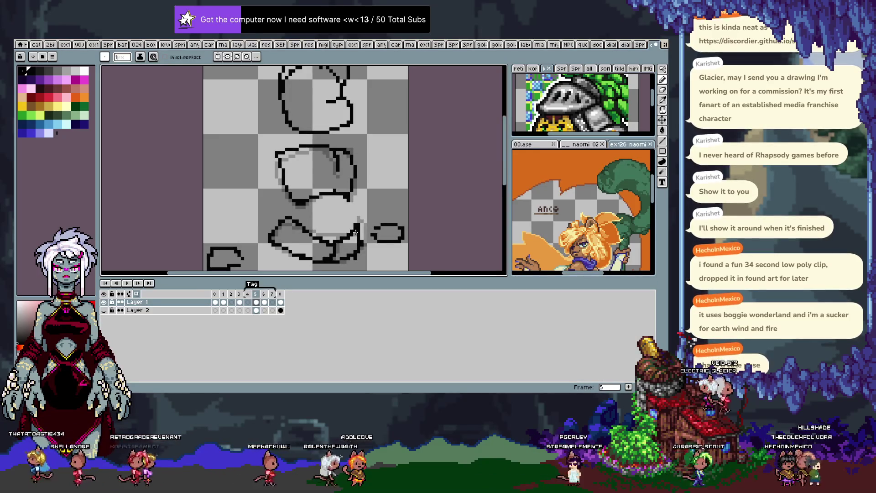
key(comma)
key(Tab)
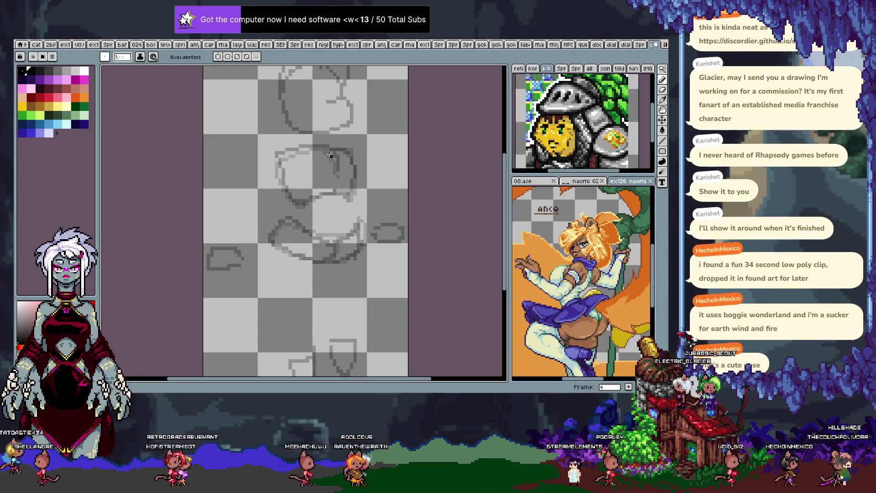
key(period)
key(comma)
key(Tab)
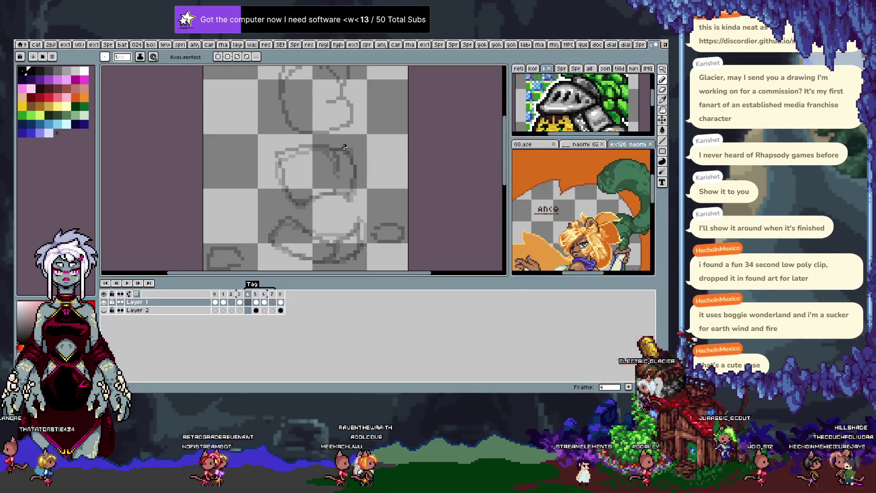
Compare frames 5, 6 and 7, settling on frame 6.
key(period)
key(period)
key(period)
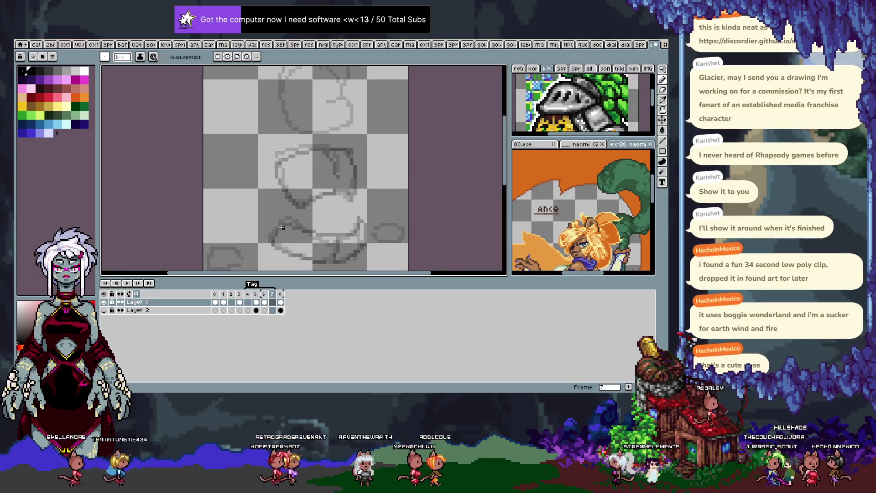
key(comma)
key(comma)
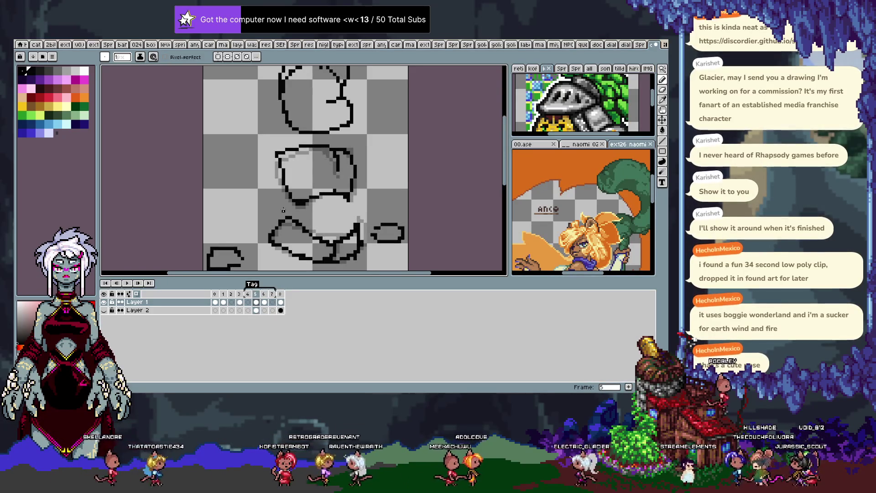
key(period)
scroll(283, 210, down, 2)
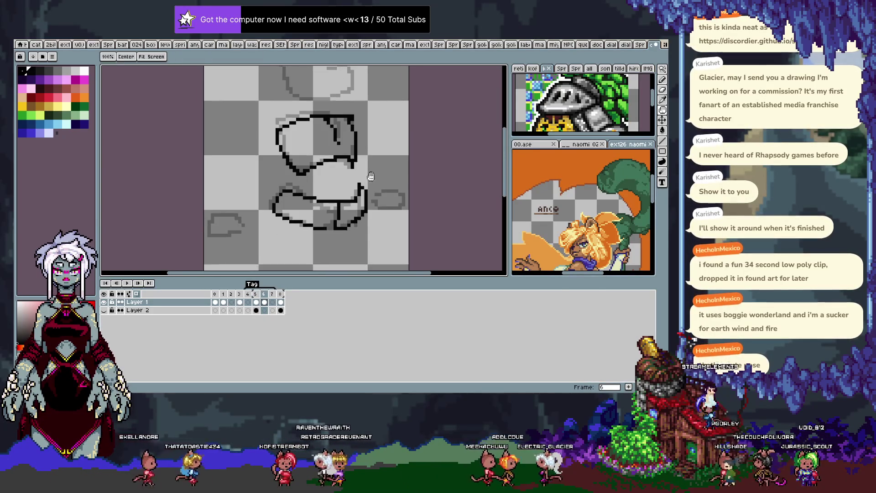
key(comma)
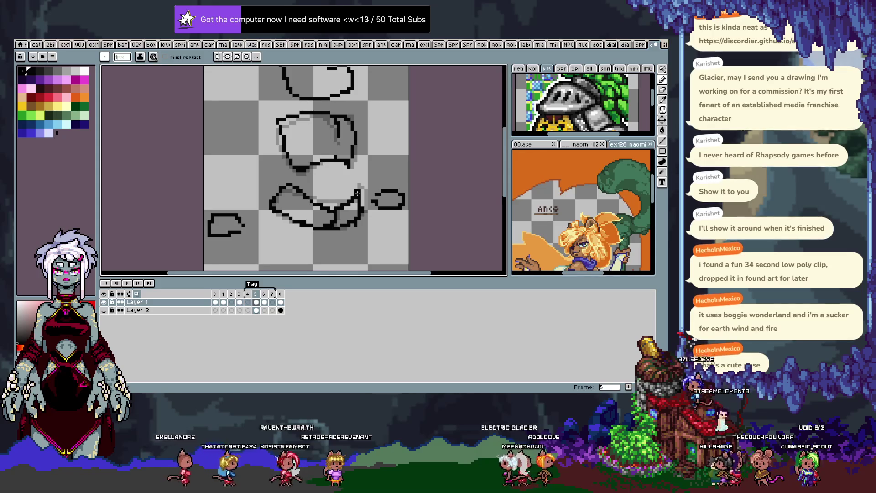
key(period)
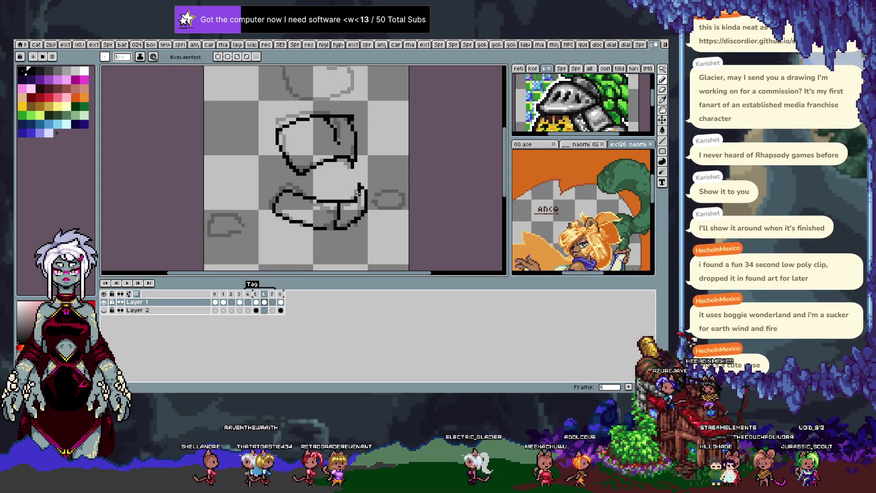
Draw a trial diagonal line and erase part of frame 6's lower outline, then undo both.
drag(316, 200, 295, 182)
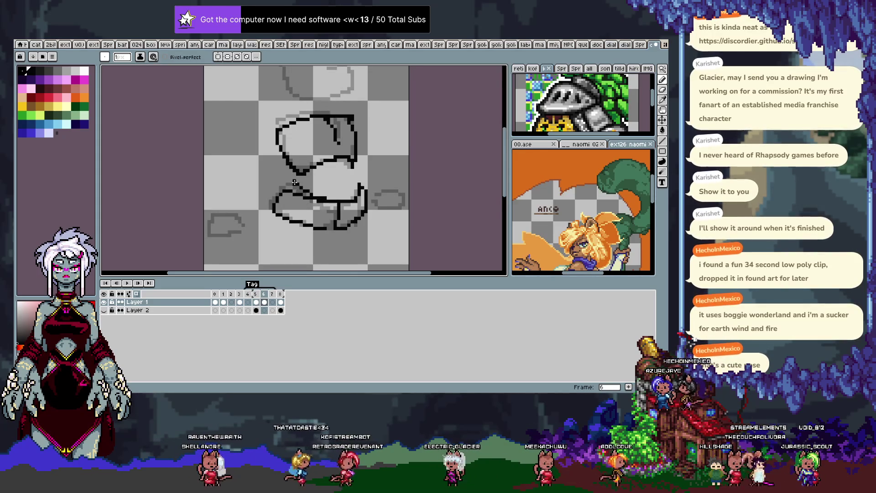
key(e)
mouse_move(274, 203)
mouse_down()
mouse_move(302, 185)
mouse_move(320, 226)
mouse_move(284, 181)
mouse_up()
key(b)
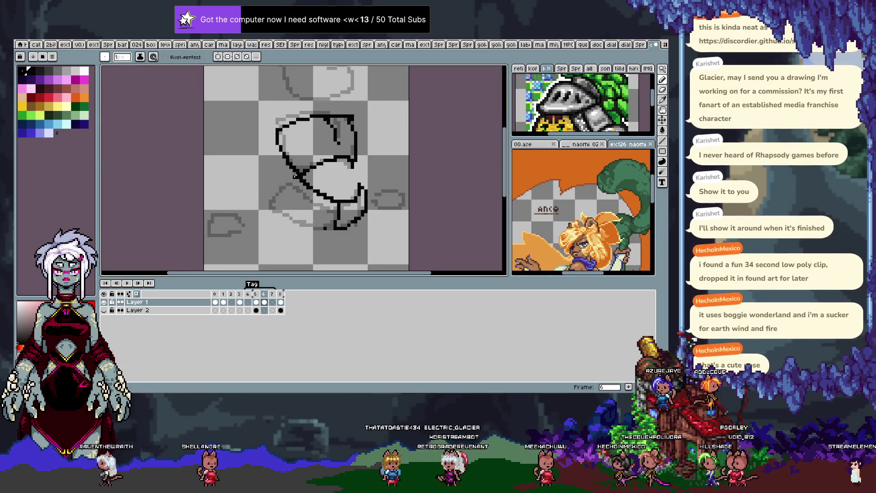
key(ctrl+z)
key(ctrl+z)
key(ctrl+z)
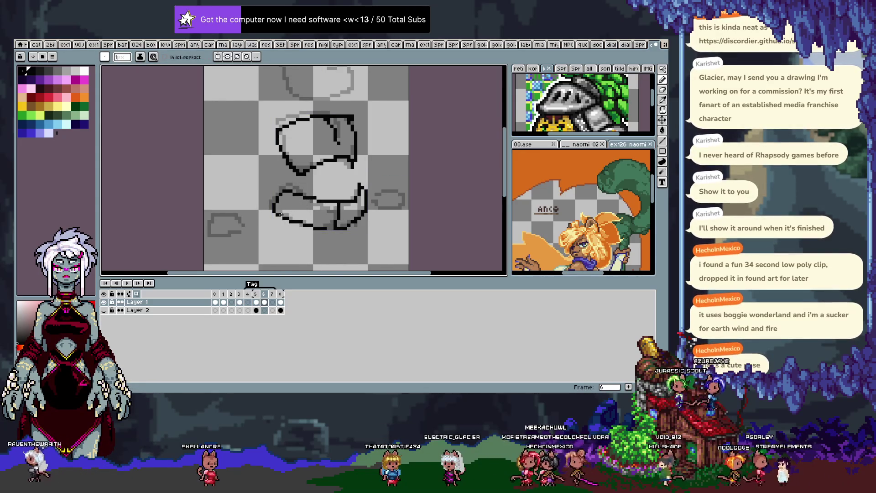
Flip between frames 5 and 6, then advance to frame 7.
key(Left)
key(Right)
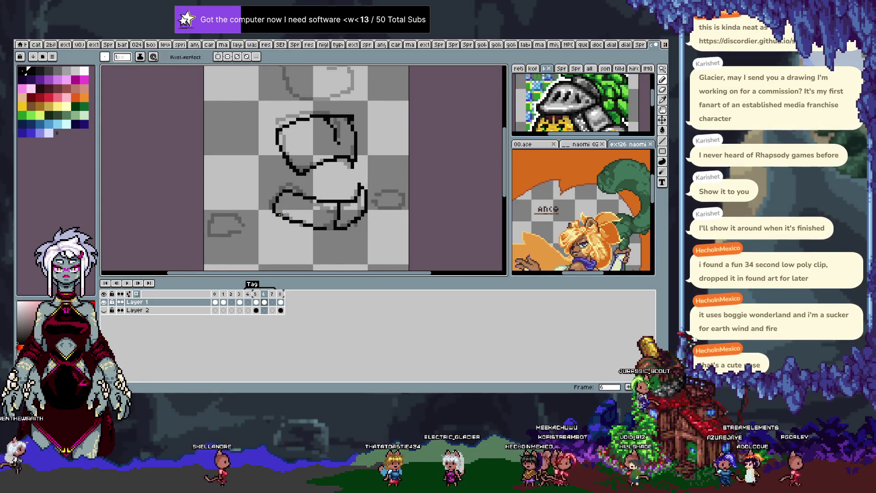
key(Left)
key(Right)
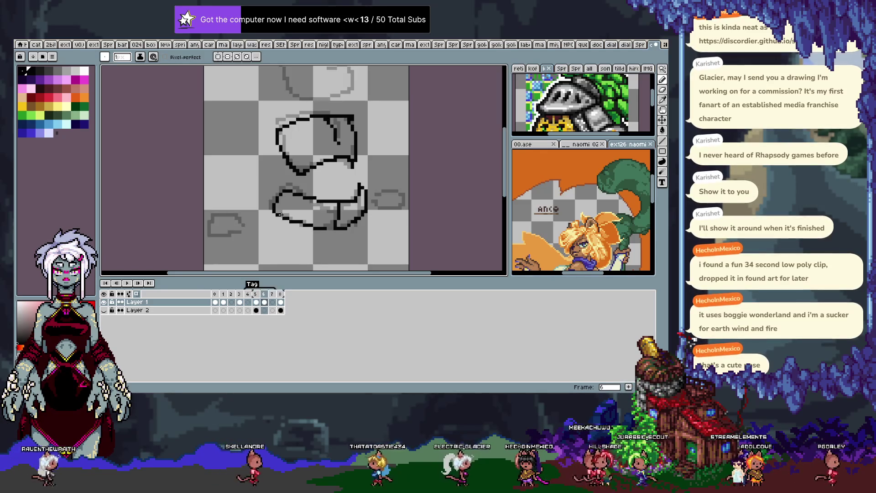
key(Right)
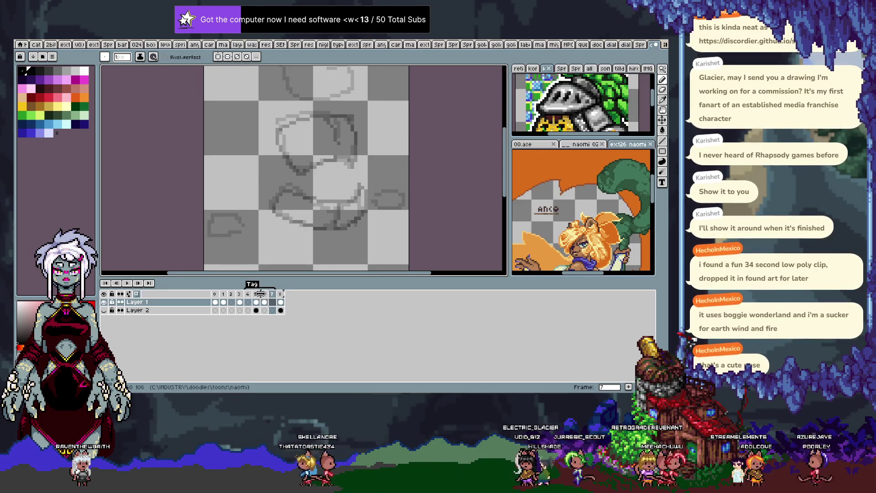
Compare frame 7 against its neighbours, then draw its first black outline stroke at the hip.
key(Tab)
key(Left)
key(Right)
key(Left)
key(Right)
key(Right)
key(Right)
key(Left)
key(Tab)
key(Left)
key(Left)
key(Left)
key(Right)
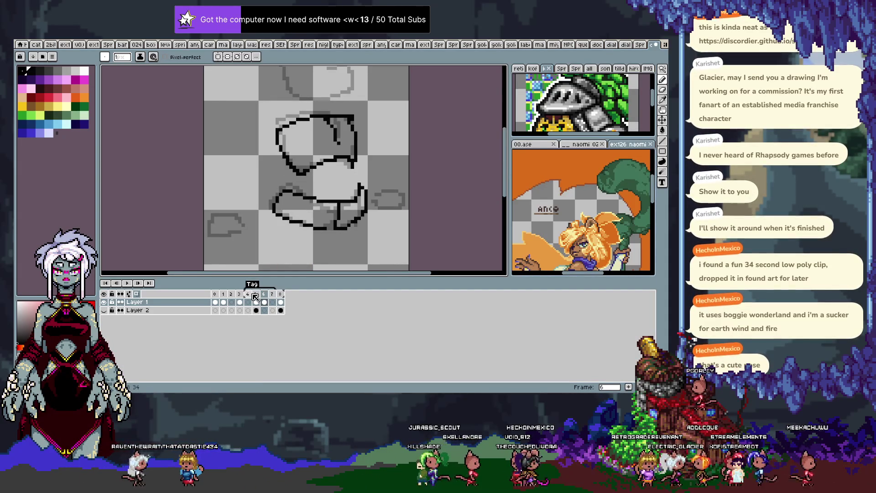
key(Right)
drag(352, 177, 366, 197)
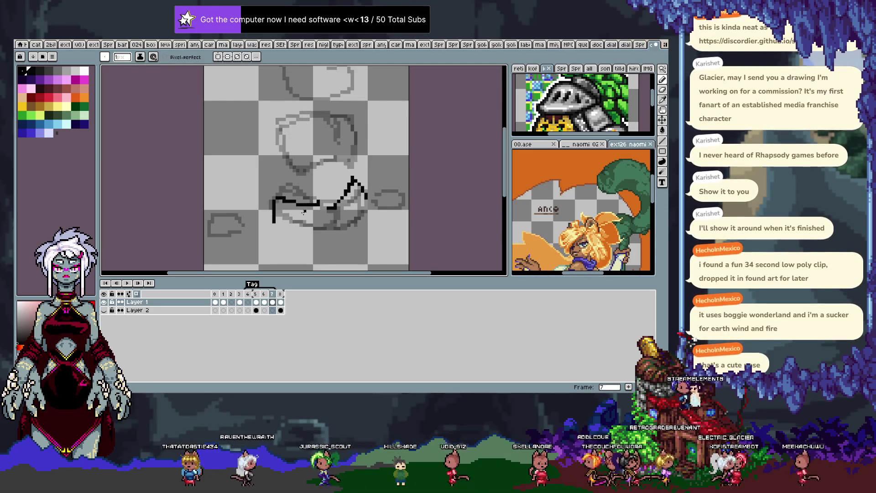
Undo the misplaced stroke and outline the lower torso shape on frame 7.
key(ctrl+z)
key(ctrl+y)
key(ctrl+z)
key(ctrl+y)
key(ctrl+z)
mouse_move(269, 175)
mouse_down()
mouse_move(327, 184)
mouse_move(351, 178)
mouse_up()
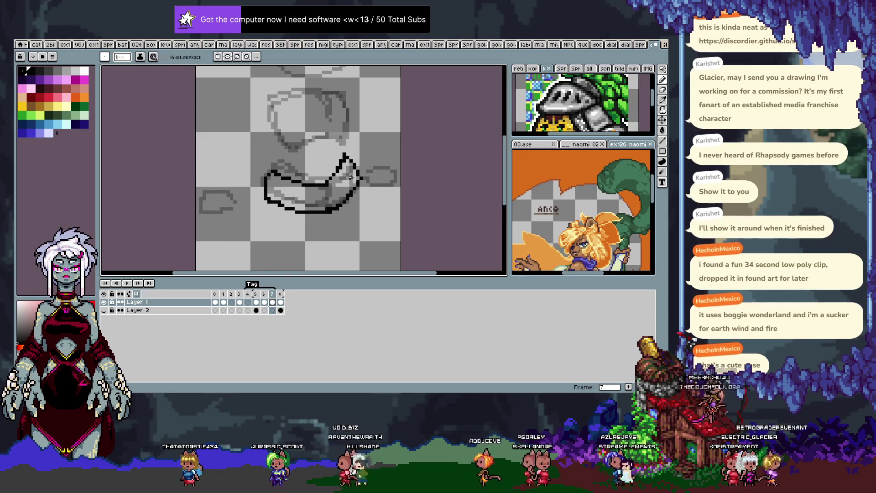
Flip between frames 5, 6 and 7 to compare the new lower outline.
key(Left)
key(Left)
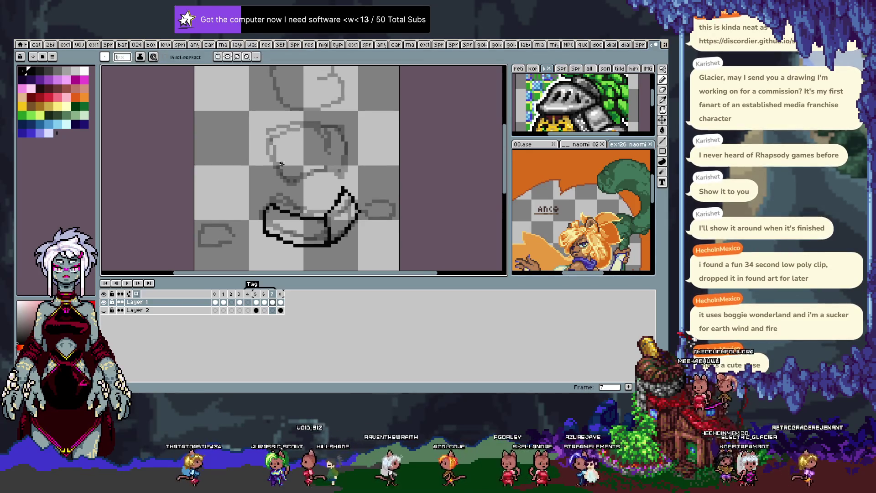
key(Right)
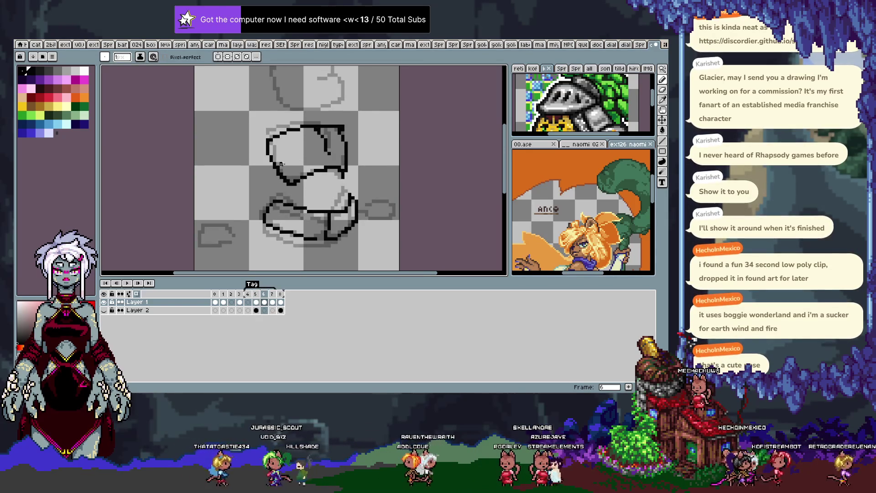
key(Right)
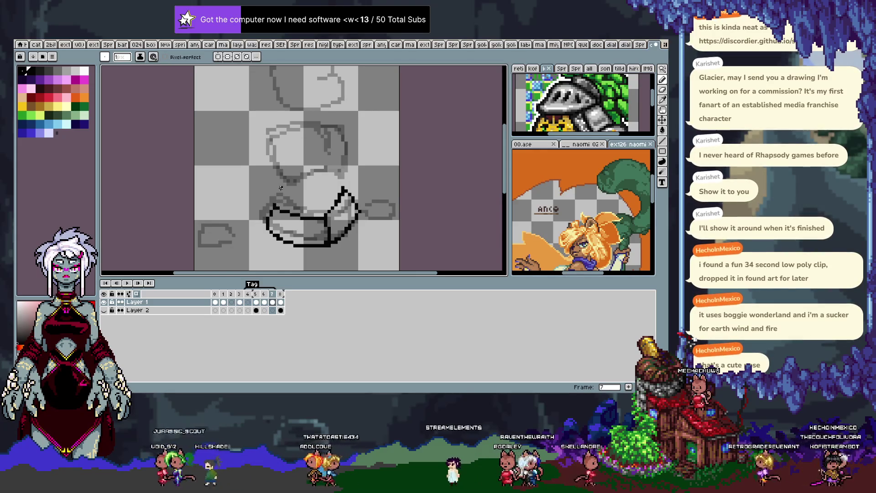
key(Left)
key(Left)
key(Right)
key(Right)
key(Left)
key(Left)
key(Right)
key(Right)
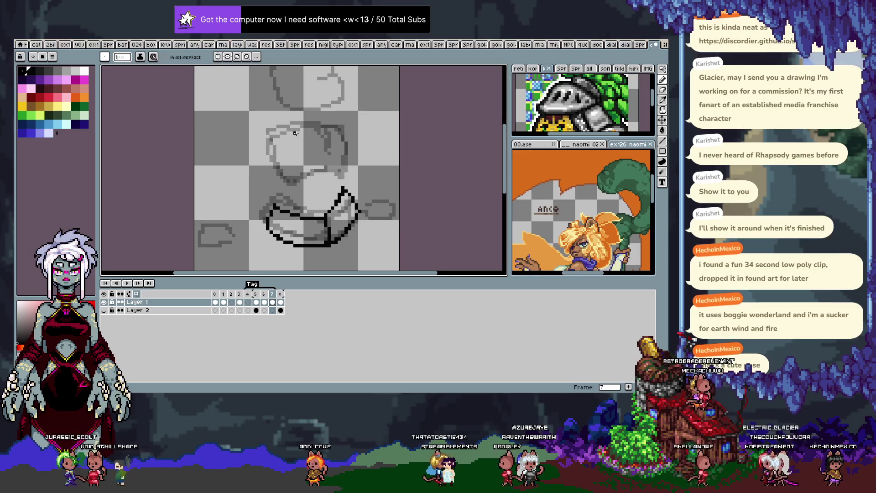
key(Left)
key(Left)
key(Right)
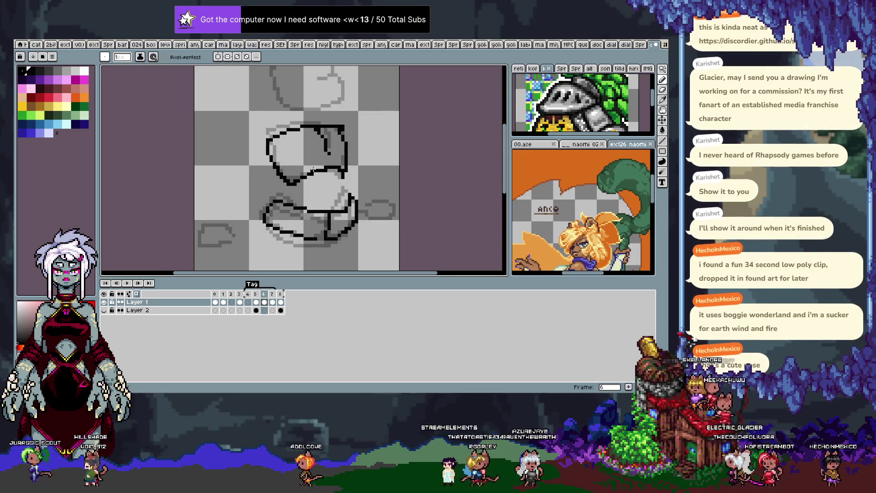
key(Right)
Trace the left and right sides of the upper torso shape and add an inner line.
mouse_move(277, 177)
mouse_down()
mouse_move(275, 133)
mouse_move(346, 125)
mouse_move(349, 174)
mouse_up()
drag(280, 175, 291, 182)
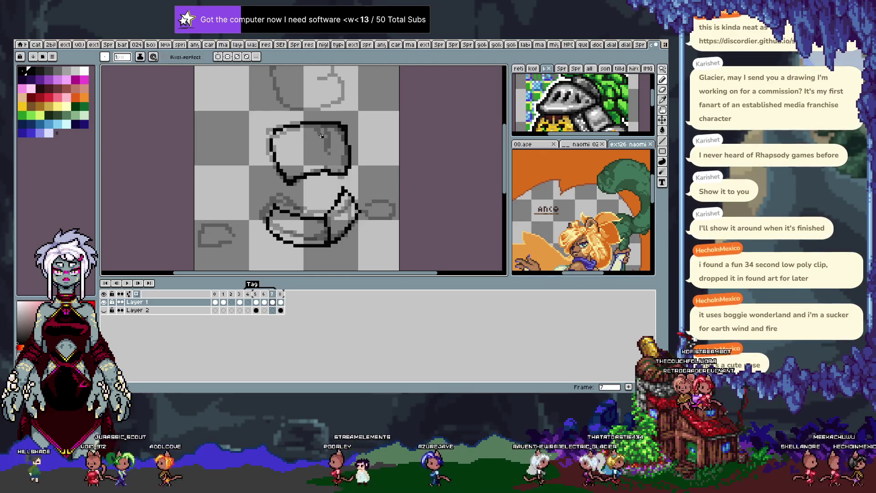
key(Left)
key(Left)
key(Right)
key(Right)
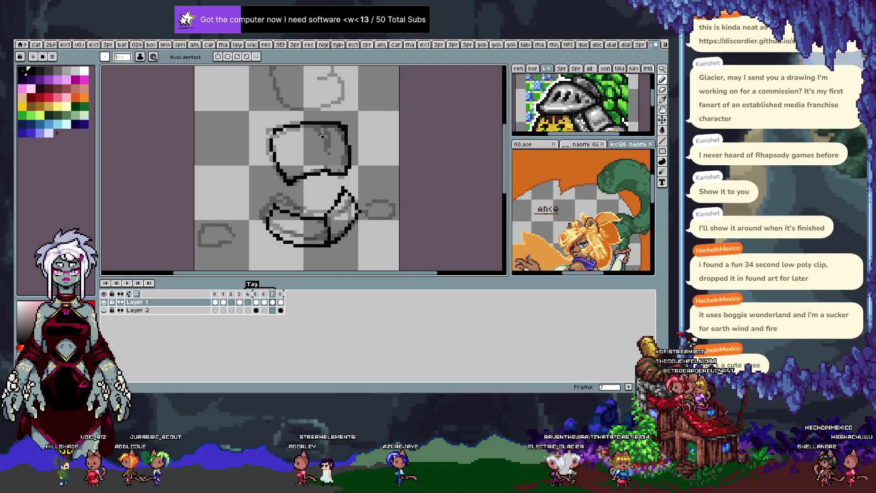
drag(326, 126, 326, 155)
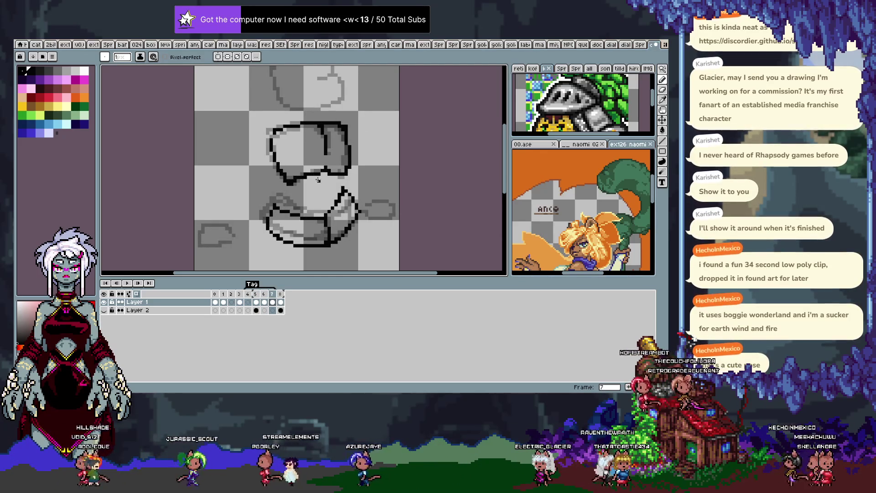
Return to the pencil, hide the timeline and step back to frame 5.
key(i)
key(b)
key(Tab)
key(Left)
key(Left)
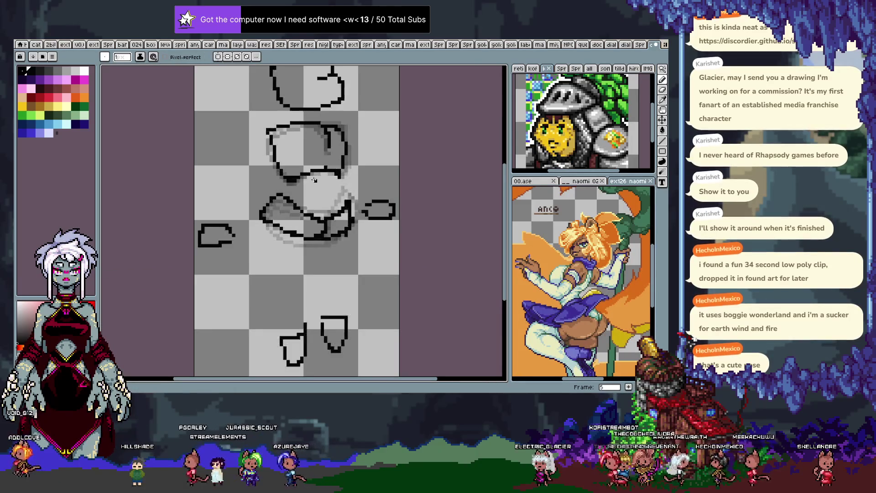
Step forward to frame 8 and draw the bottom edge of the lower shape in black.
key(Right)
key(Right)
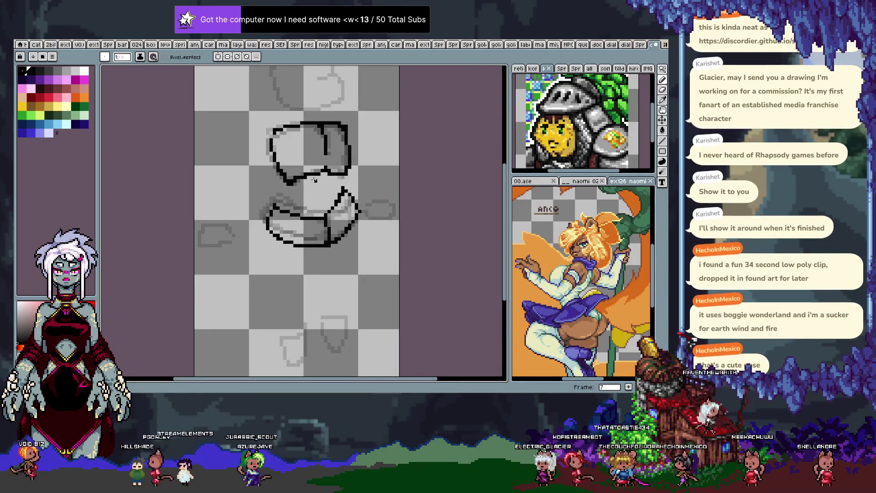
key(Right)
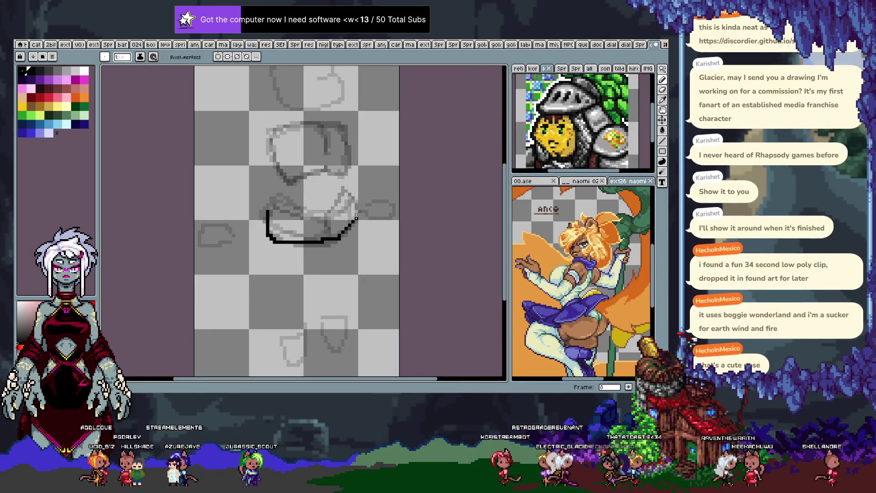
key(i)
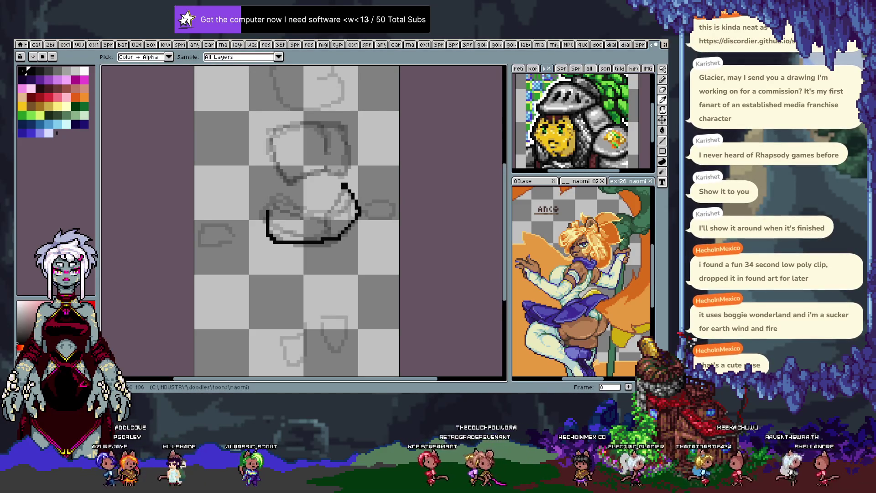
key(b)
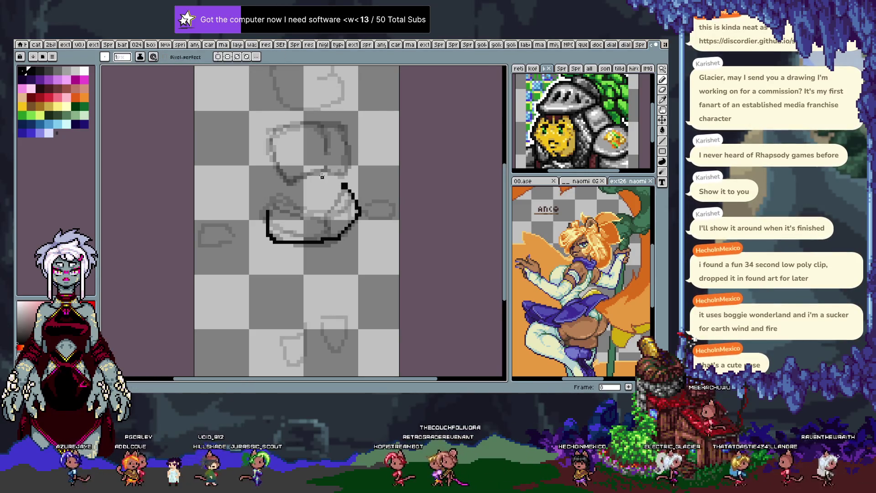
mouse_move(270, 205)
mouse_down()
mouse_move(315, 214)
mouse_move(345, 182)
mouse_up()
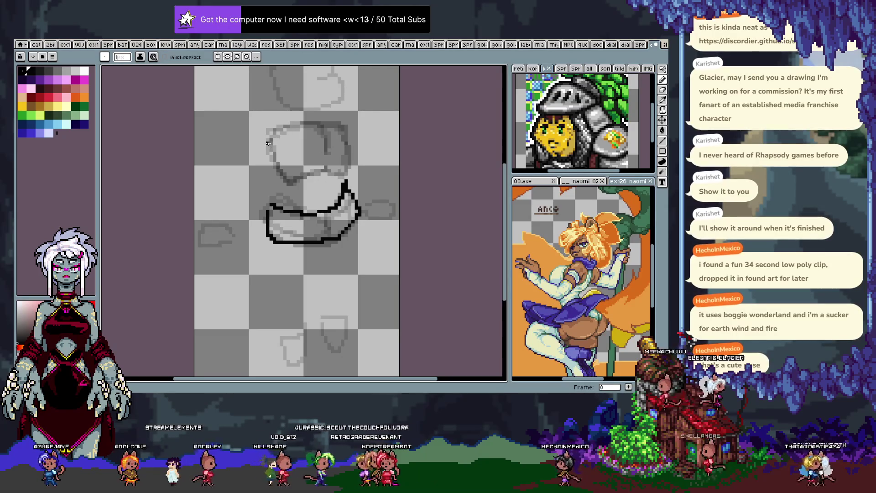
Compare neighbouring frames, then draw the right edge of frame 8's upper torso outline.
key(comma)
key(comma)
key(period)
key(period)
key(comma)
key(comma)
key(comma)
key(period)
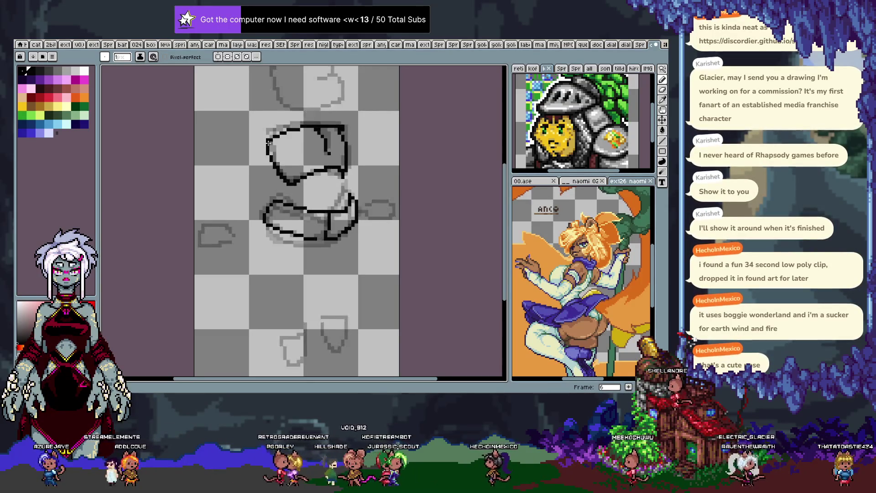
key(period)
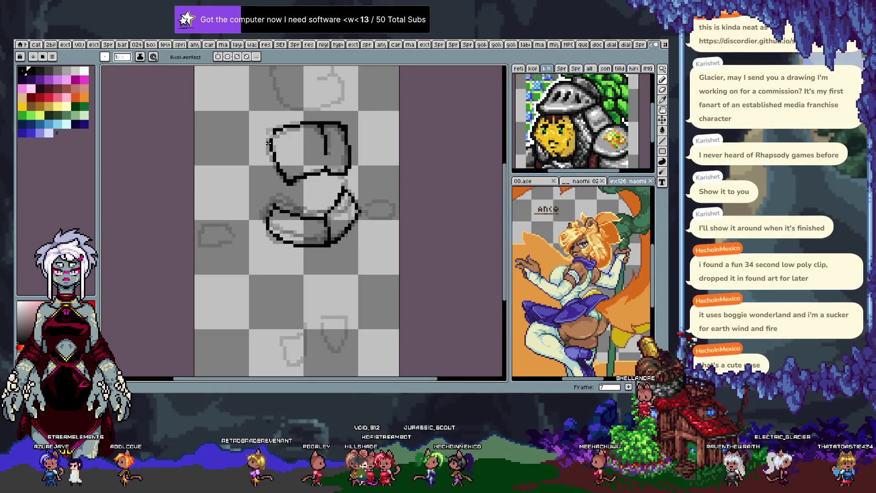
key(period)
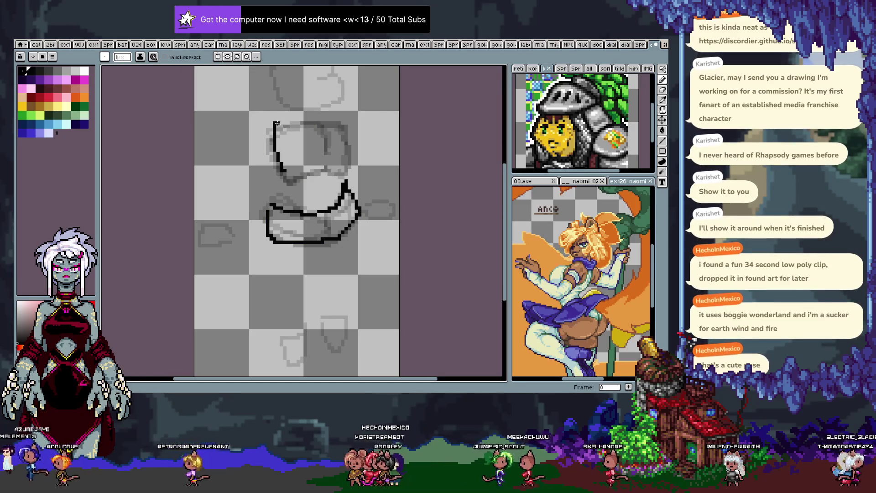
drag(345, 132, 287, 183)
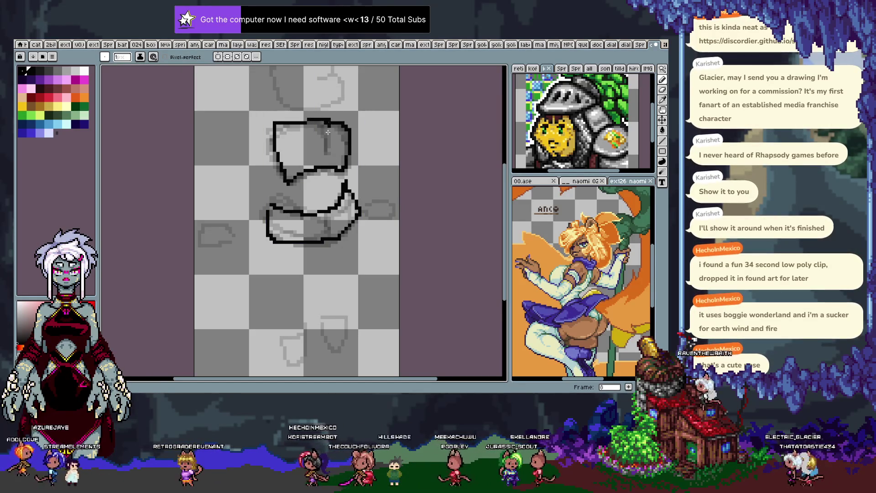
Play the animation to check the motion, then return to the pencil.
key(ctrl)
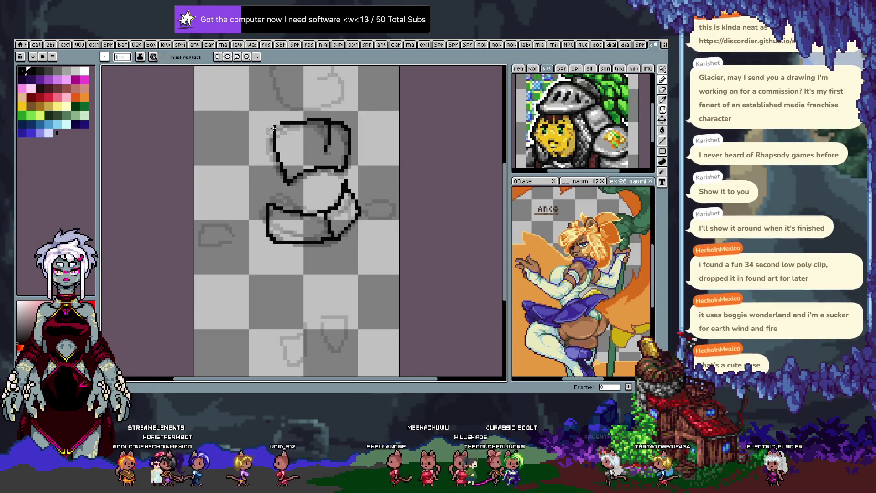
key(Return)
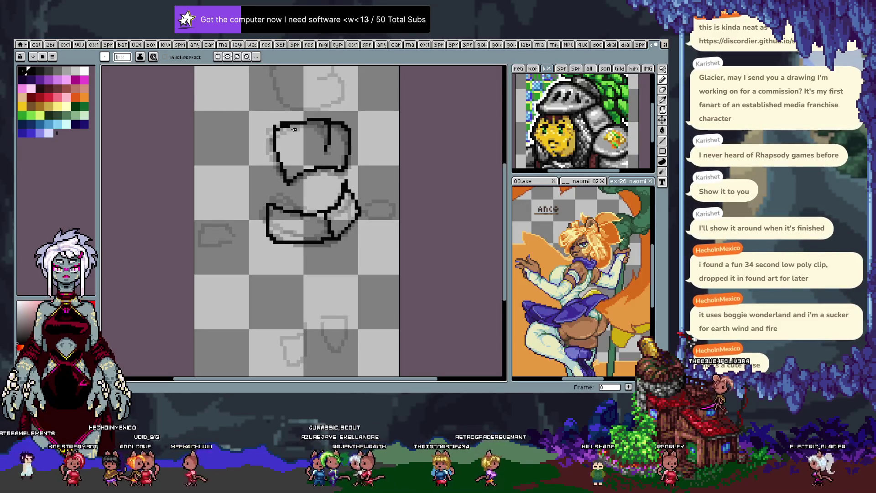
key(b)
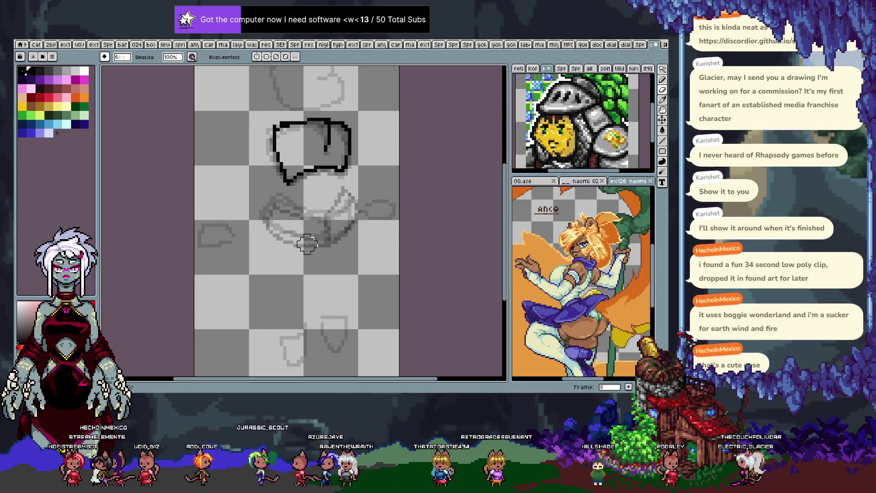
Compare frame 8 with frame 7, undo a stray stroke, and draw the curved lower torso outline.
key(e)
key(Left)
key(Right)
key(Left)
key(Right)
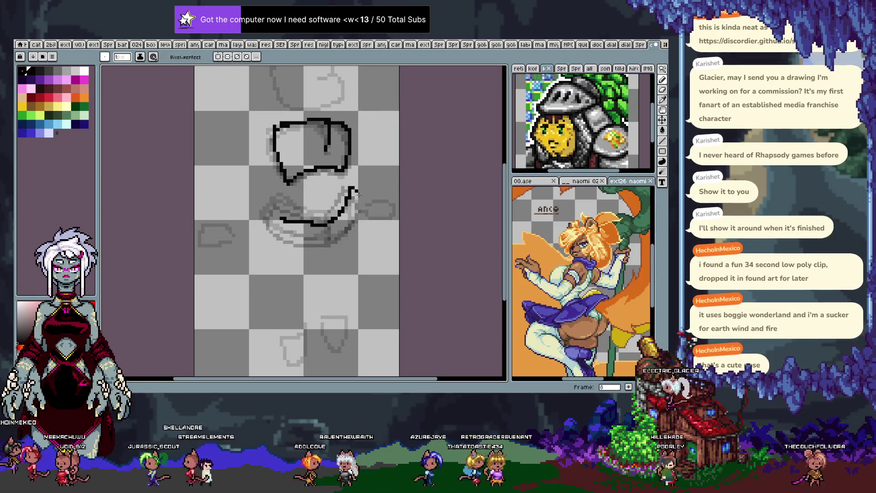
key(v)
key(ctrl+z)
key(b)
drag(270, 214, 330, 218)
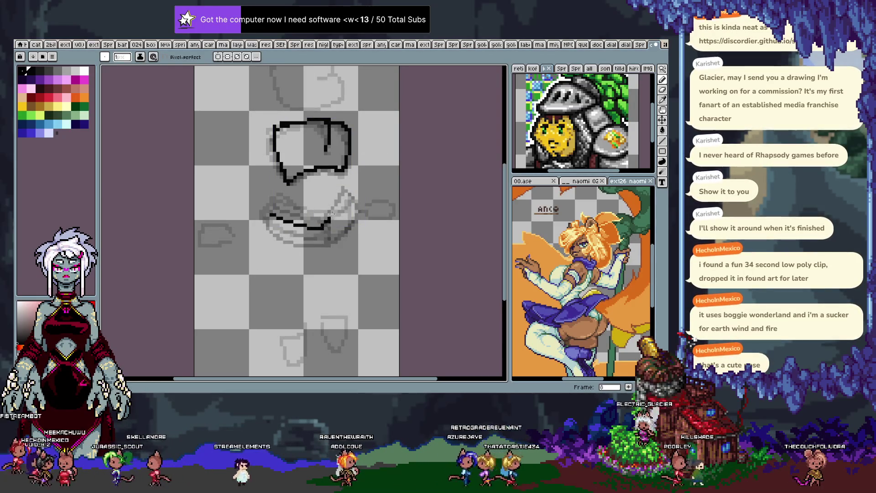
drag(270, 212, 260, 234)
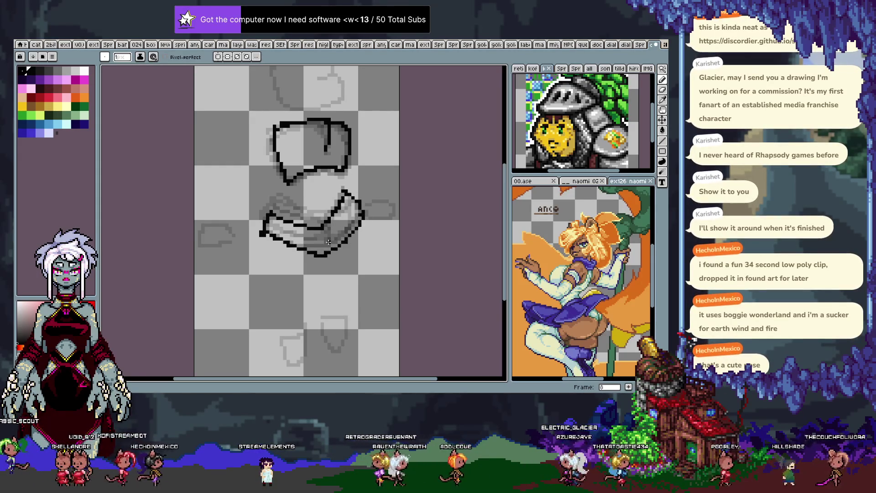
Remove the lower-left diagonal of the hip outline by undoing and erasing it.
key(Left)
key(Left)
key(Right)
key(Right)
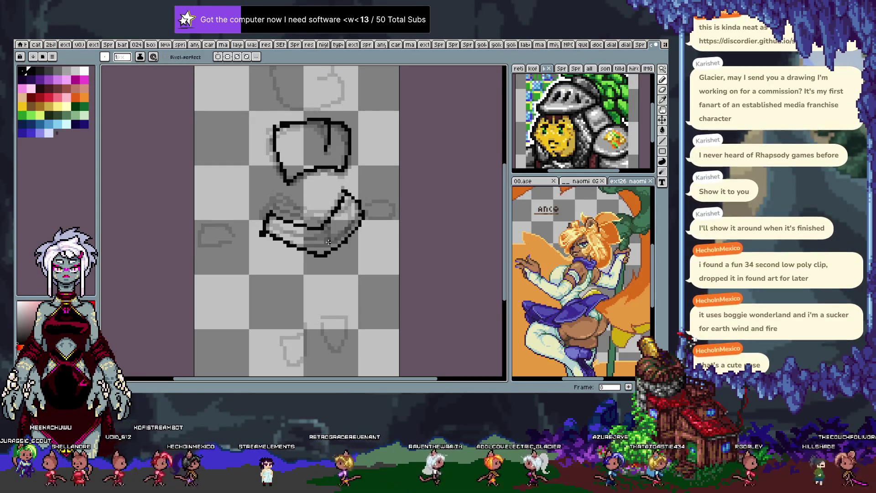
key(Left)
key(Right)
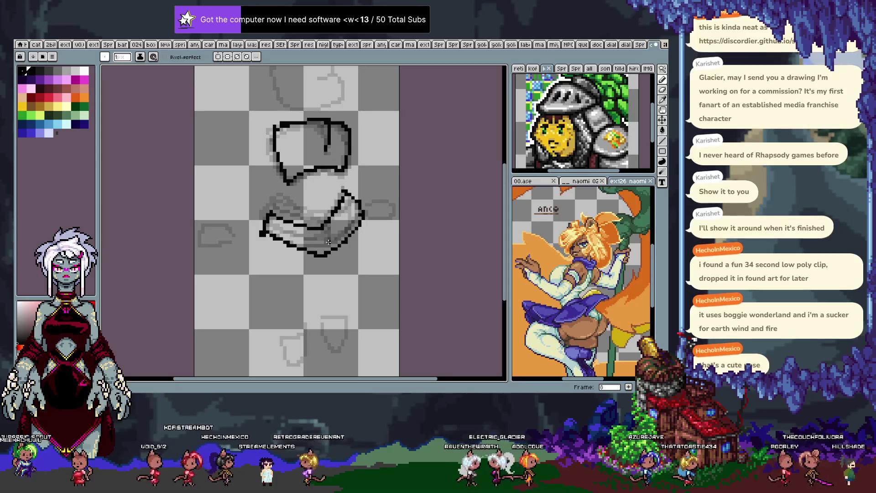
key(ctrl+z)
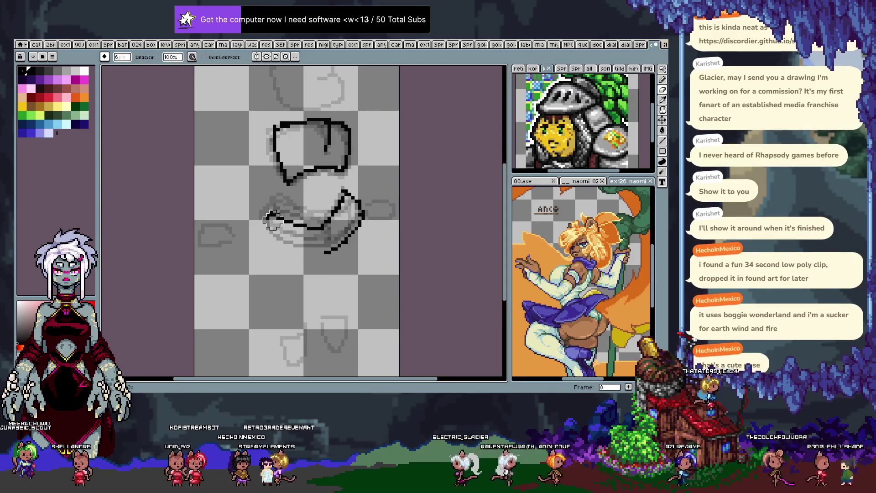
key(e)
drag(321, 262, 259, 213)
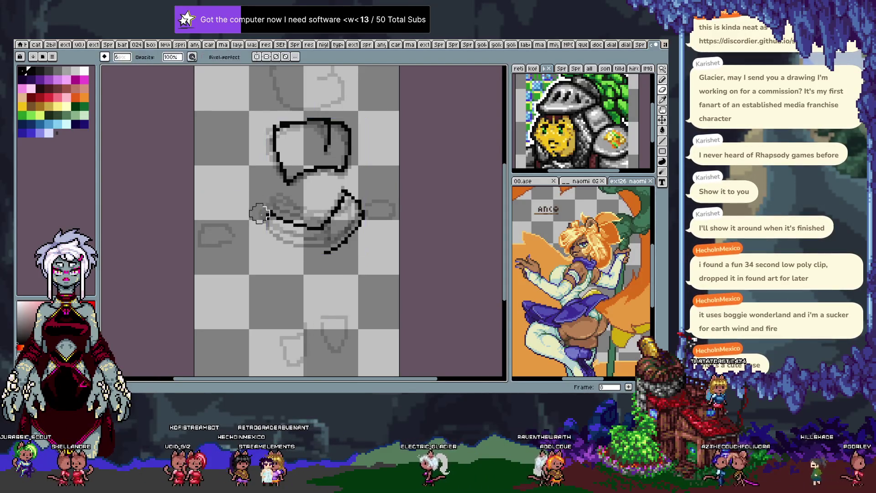
key(b)
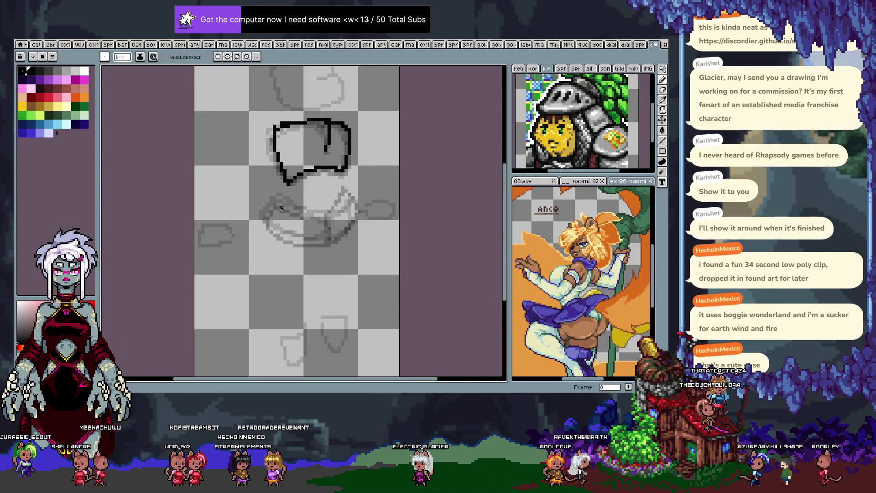
Add a diagonal stroke rising from the hip outline, then redraw it across the lower shape.
key(comma)
key(comma)
key(period)
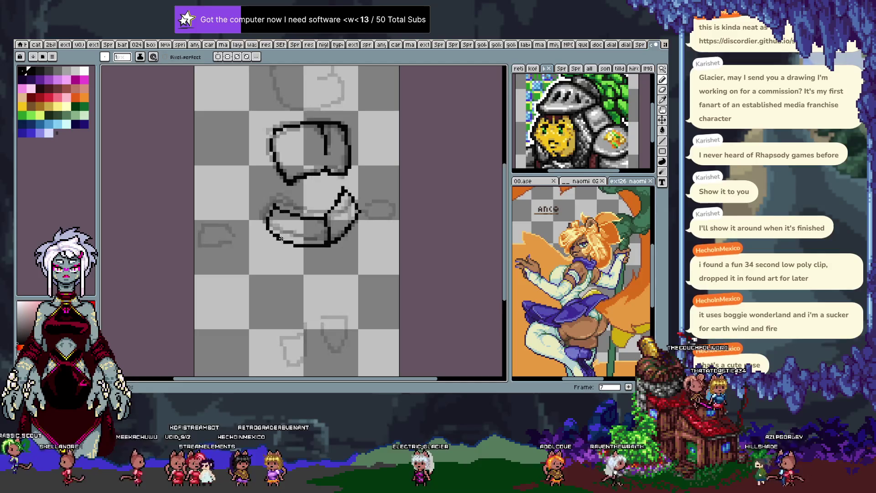
key(period)
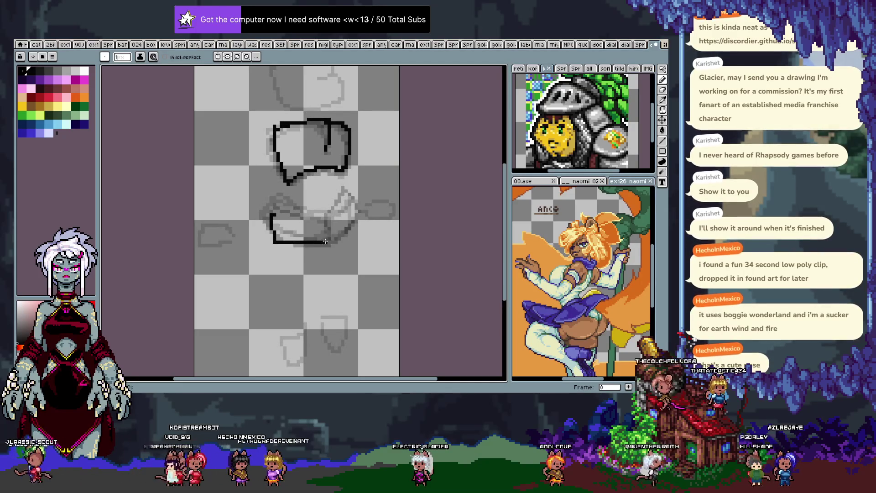
drag(330, 238, 352, 200)
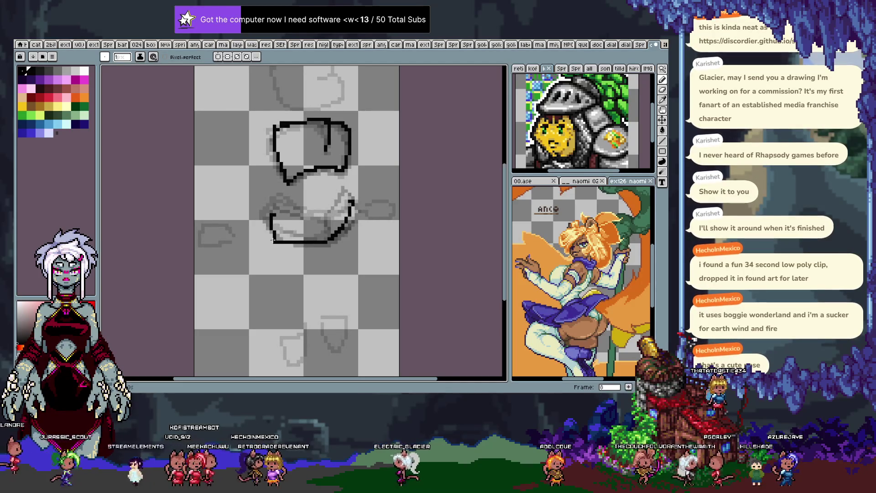
key(comma)
key(comma)
key(comma)
key(ctrl+y)
key(ctrl+y)
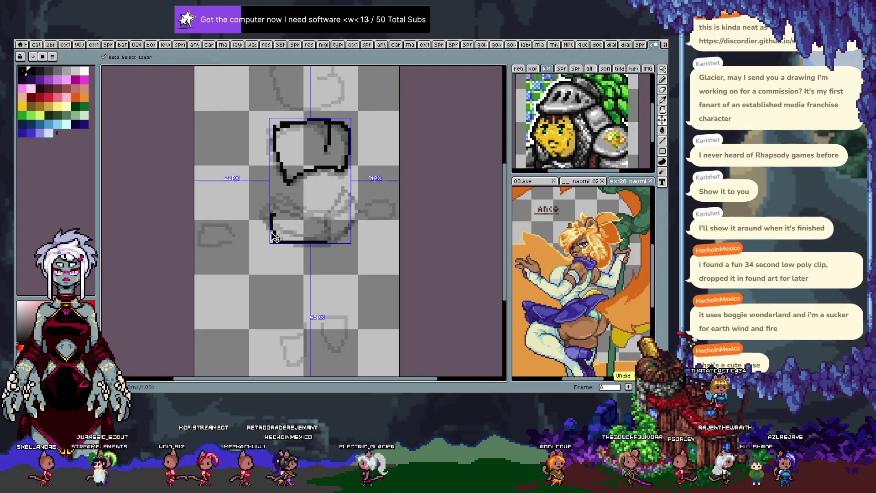
key(ctrl+y)
key(ctrl+y)
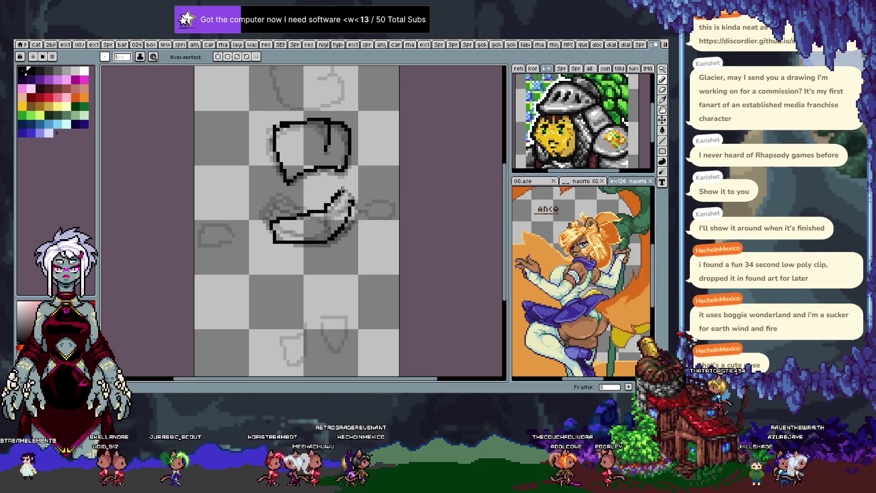
key(ctrl+z)
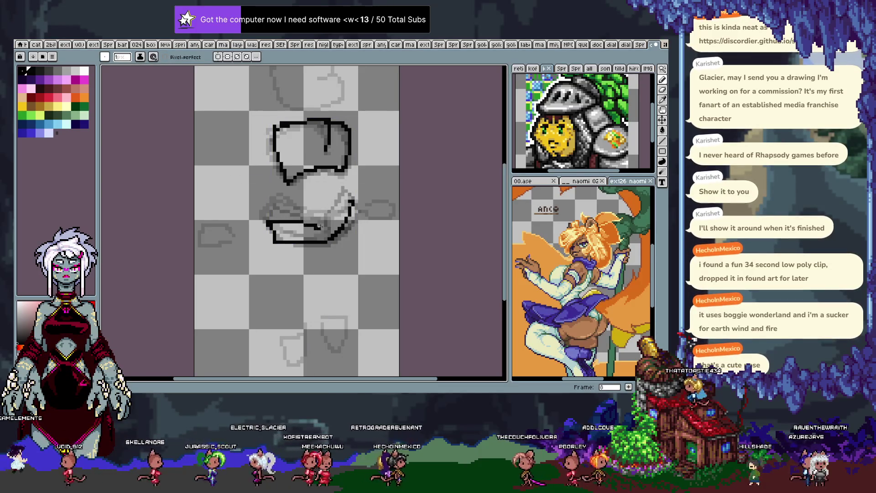
drag(319, 226, 343, 184)
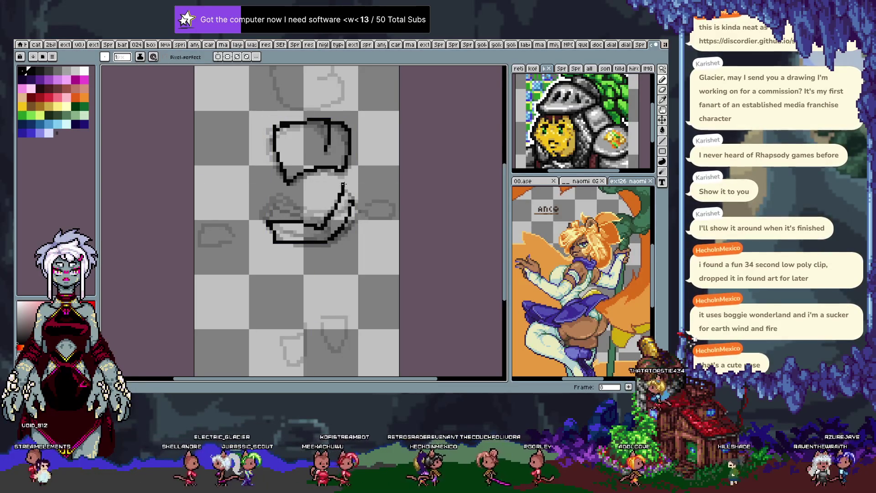
Draw a short line along the hip's bottom and erase the lower-right curve.
key(Left)
key(Left)
key(Left)
key(Right)
key(Right)
key(Right)
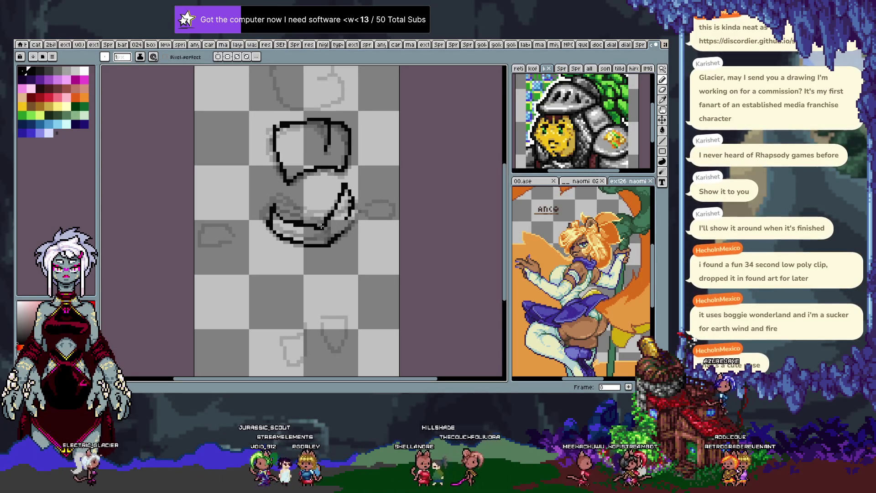
key(ctrl+z)
drag(294, 226, 321, 225)
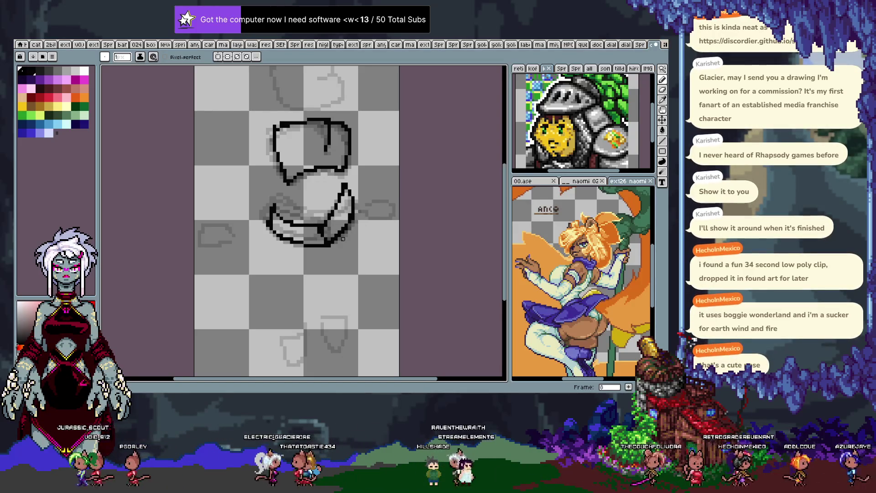
key(period)
key(comma)
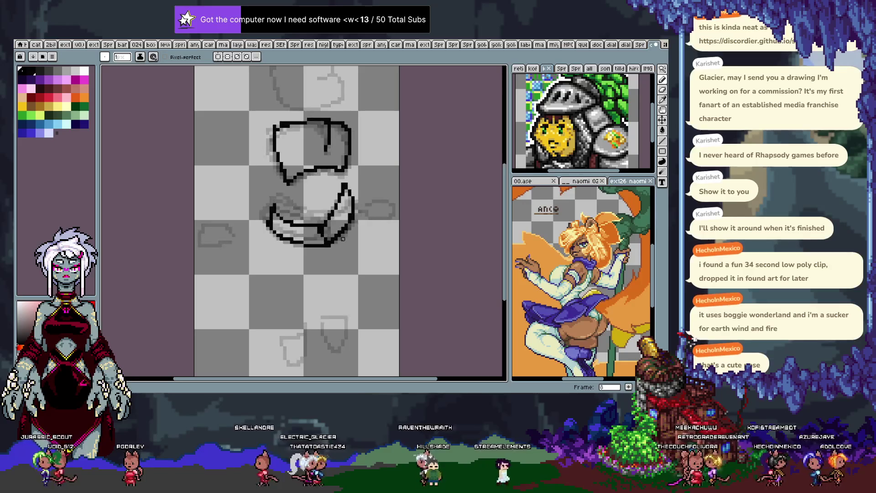
key(period)
key(comma)
key(e)
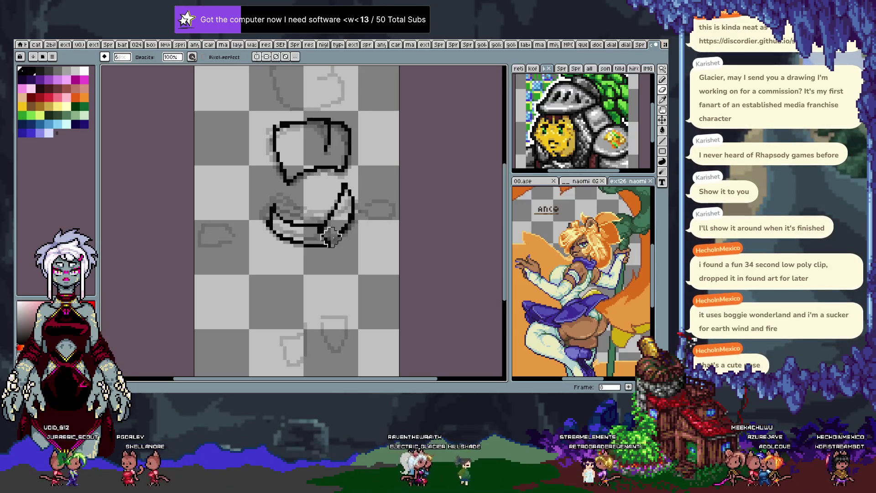
drag(330, 236, 355, 203)
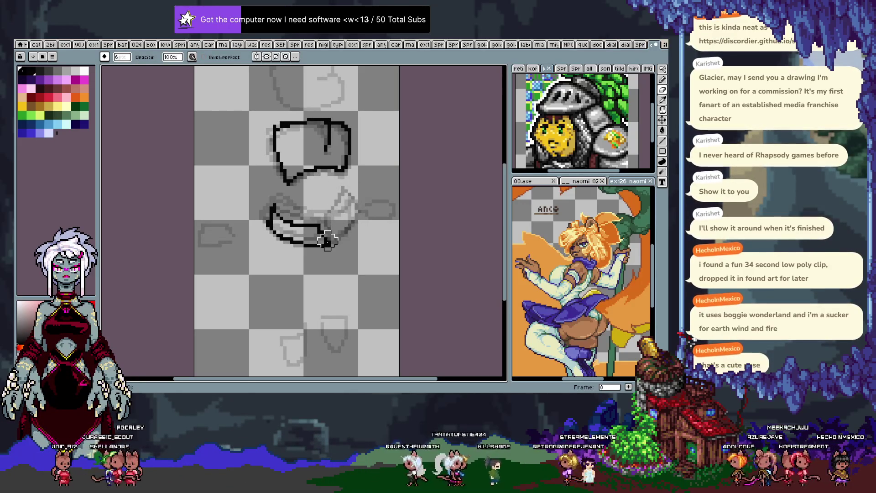
Redraw the hip's lower-right side as a diagonal, peaked black outline.
key(p)
key(Escape)
key(b)
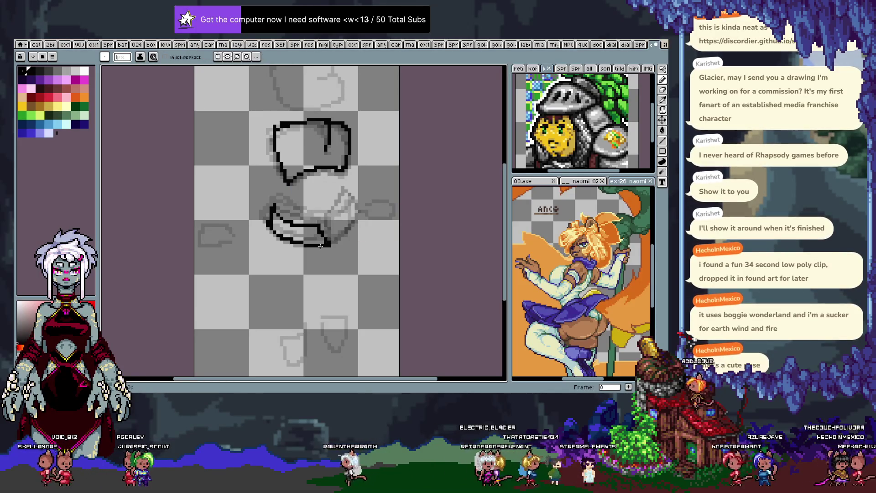
drag(322, 223, 346, 192)
key(v)
key(b)
drag(343, 185, 330, 240)
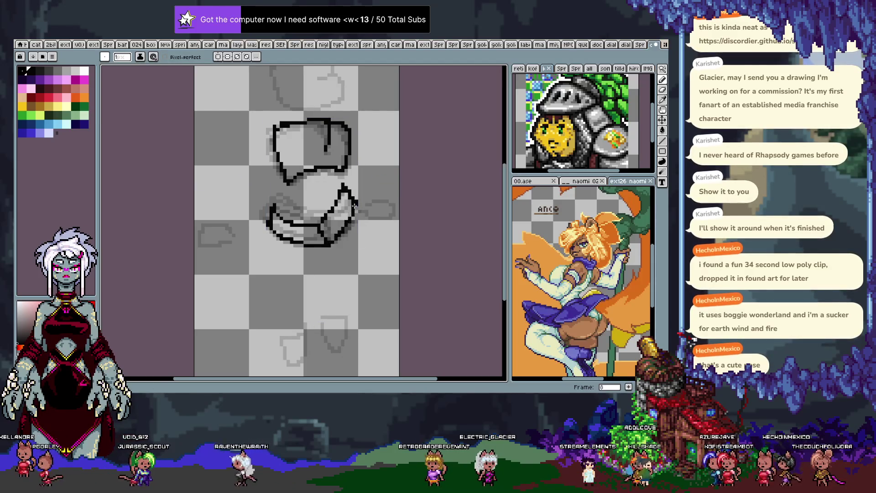
Flip through neighbouring frames to check the motion, then advance to frame 9.
key(Left)
key(Right)
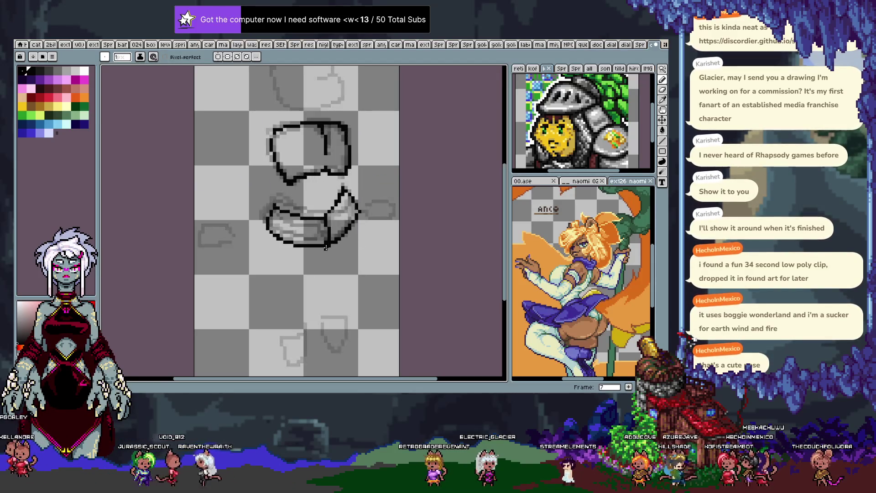
key(Left)
key(Left)
key(Right)
key(Right)
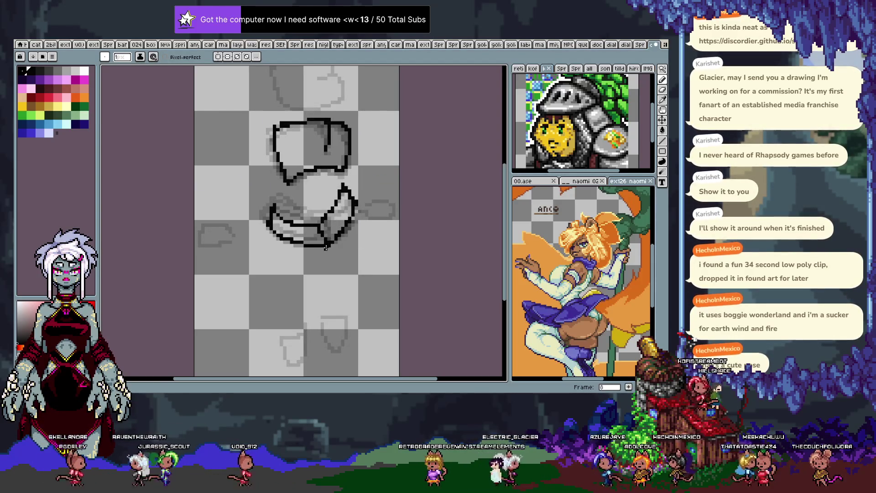
key(Tab)
key(Right)
key(Tab)
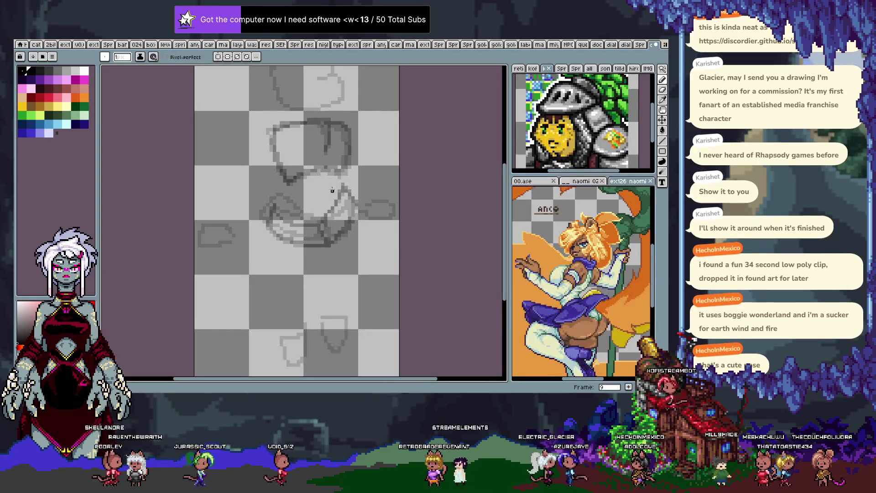
After comparing with frames 8, 7 and 5, outline frame 9's hips along the left, bottom and right.
key(Left)
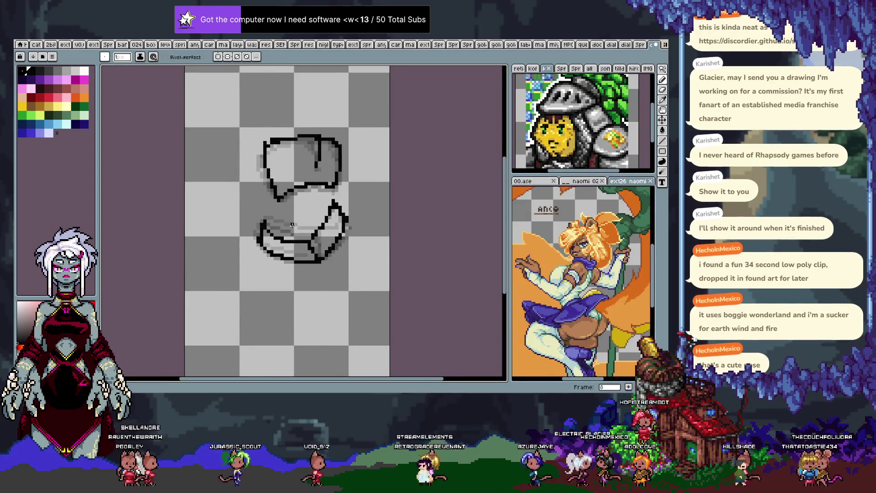
key(Right)
key(Left)
key(Right)
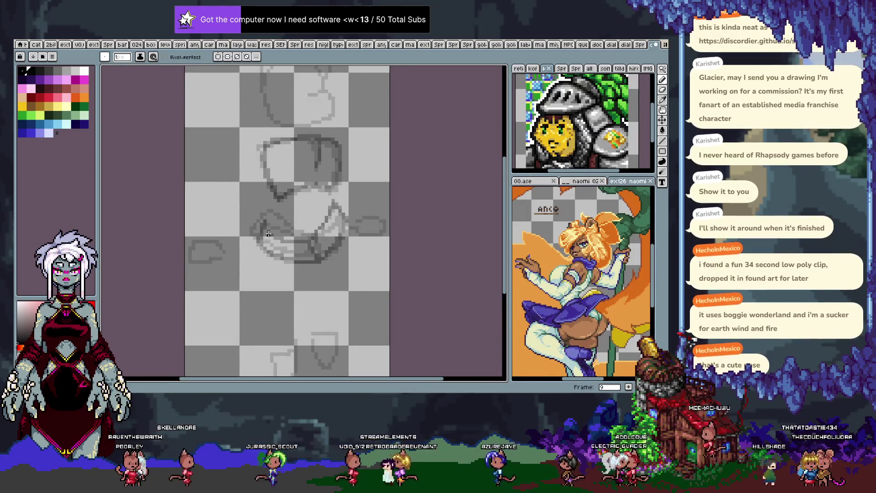
key(Tab)
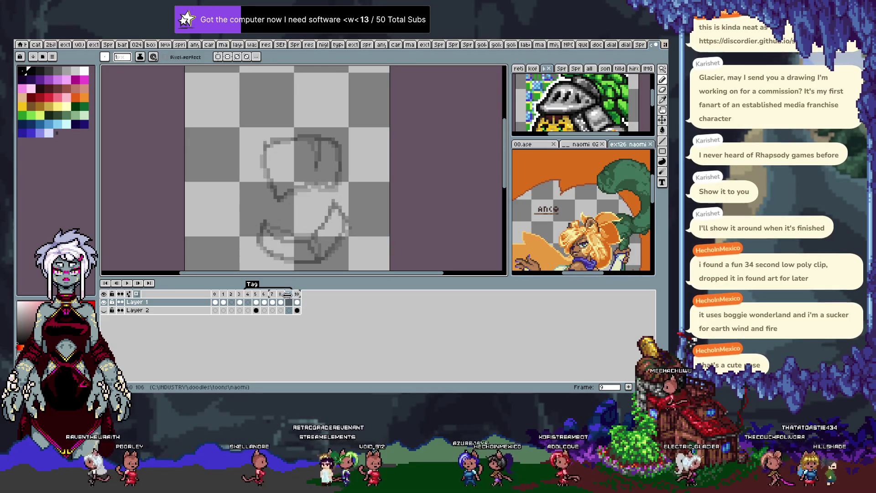
key(Tab)
key(Left)
key(Left)
key(Right)
key(Right)
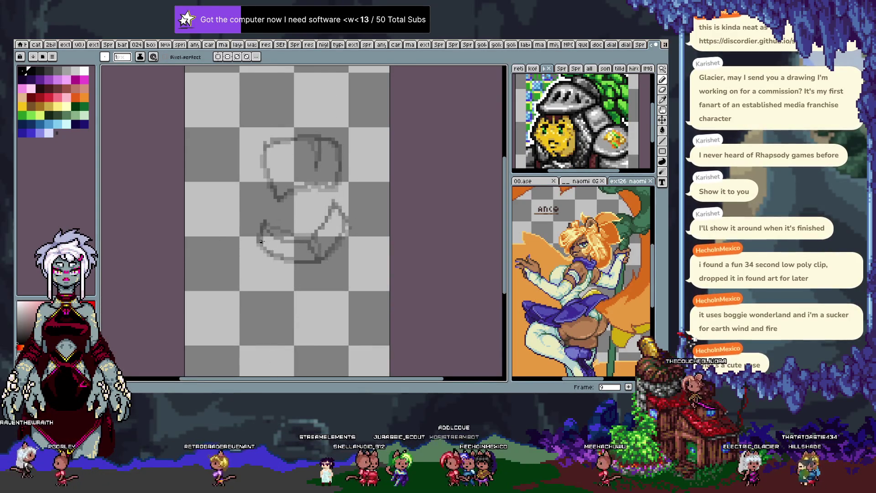
key(Left)
key(Left)
key(Left)
key(Left)
key(Right)
key(Right)
key(Right)
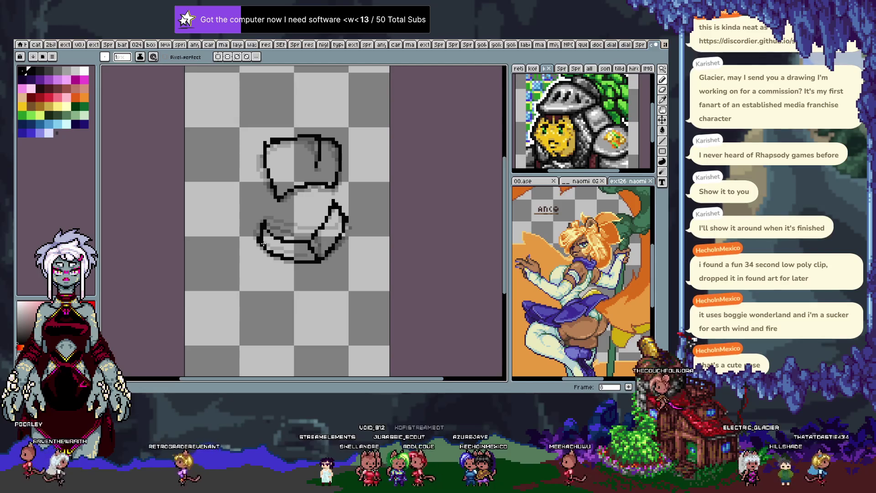
key(Right)
drag(262, 224, 258, 243)
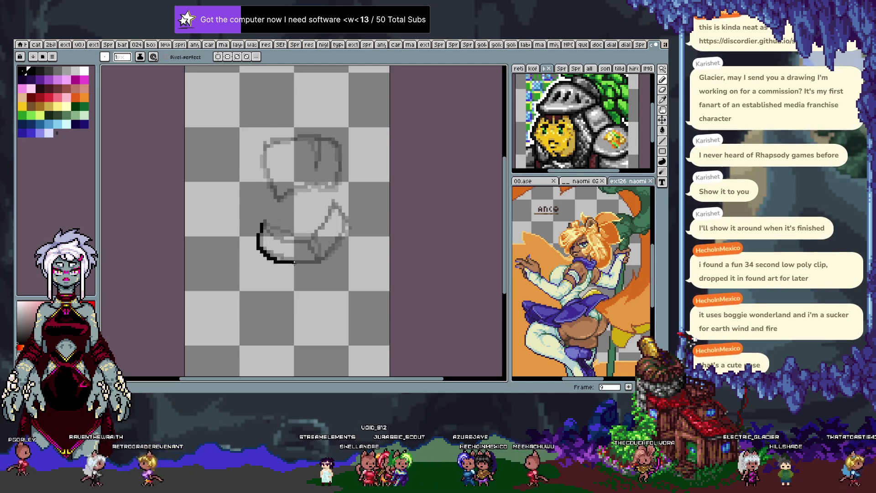
drag(319, 264, 346, 227)
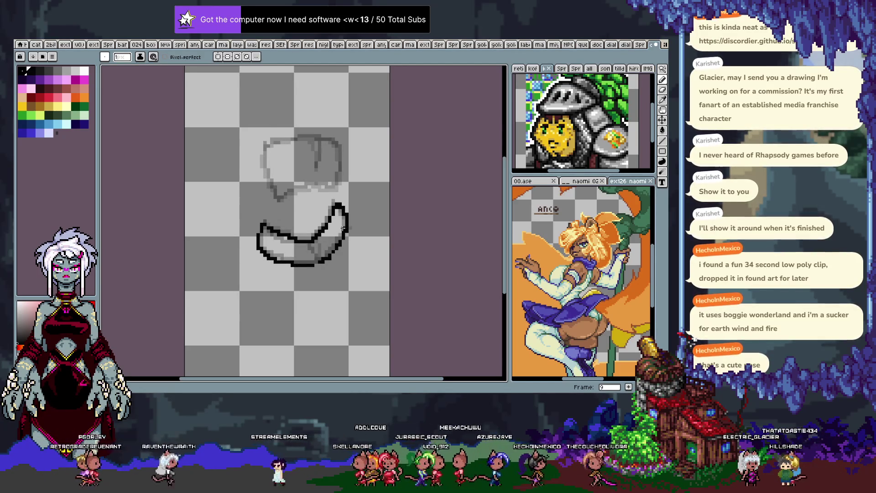
Thicken the bottom edge of frame 9's hip outline, checking it against frame 7.
key(Left)
key(Left)
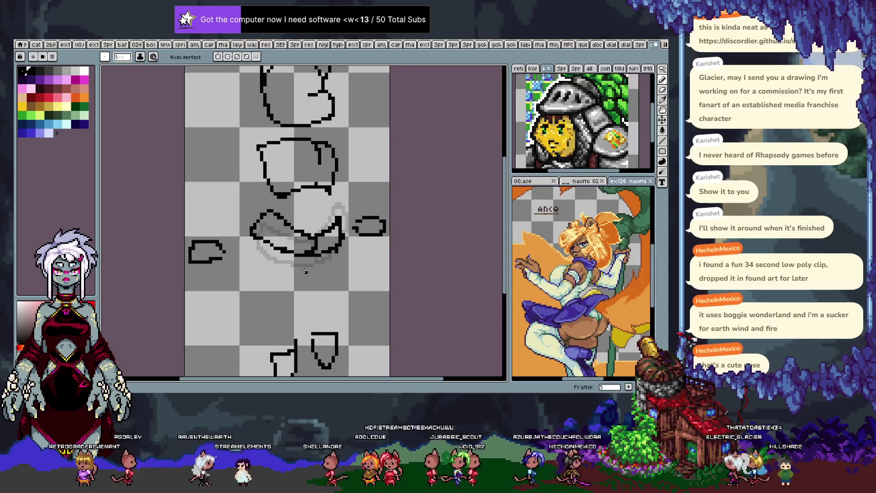
key(Right)
key(Right)
key(Left)
key(Right)
drag(292, 264, 267, 256)
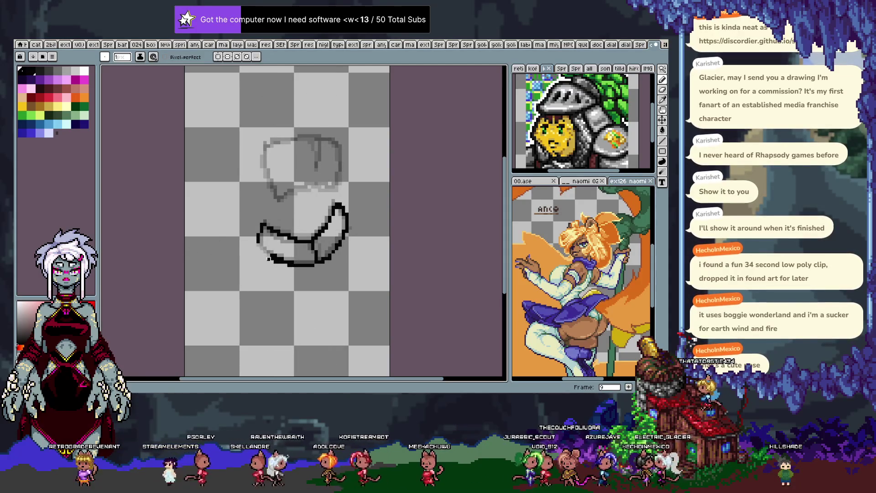
key(Left)
key(Left)
key(Left)
key(Right)
key(Right)
key(Right)
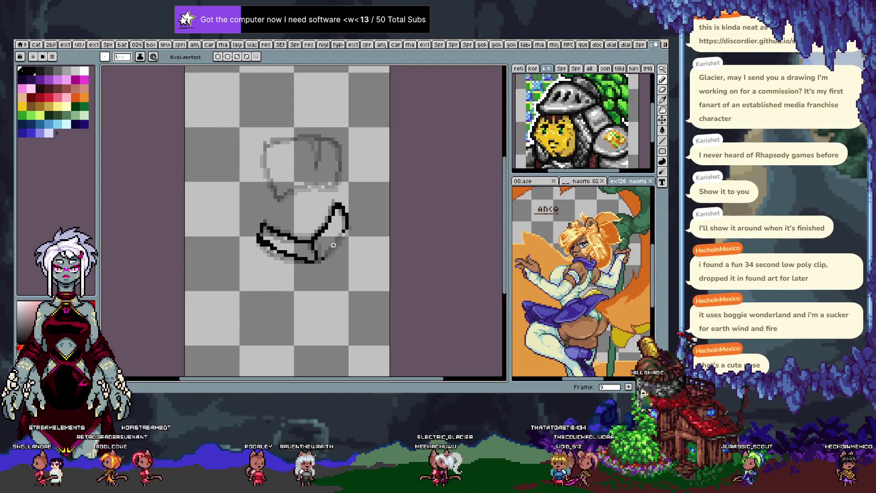
key(ctrl+alt+c)
key(Escape)
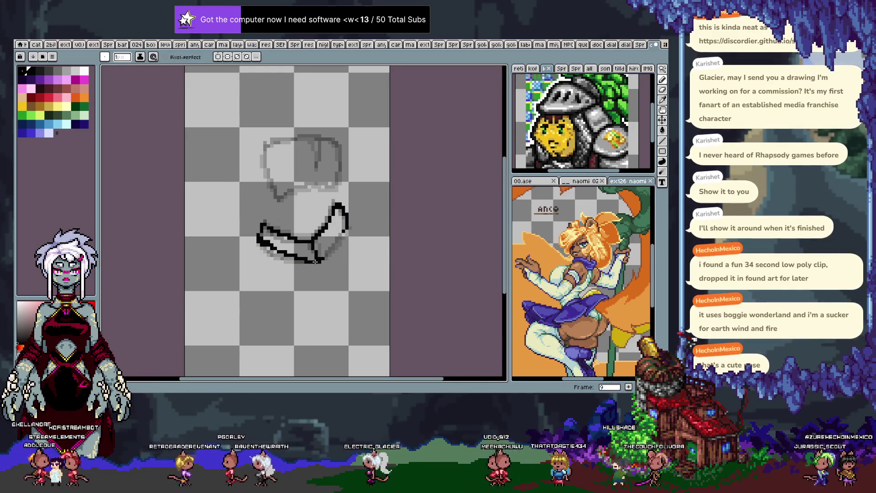
Redraw the hip's bottom-right edge in black, tidy its end, and play the animation.
drag(314, 261, 345, 227)
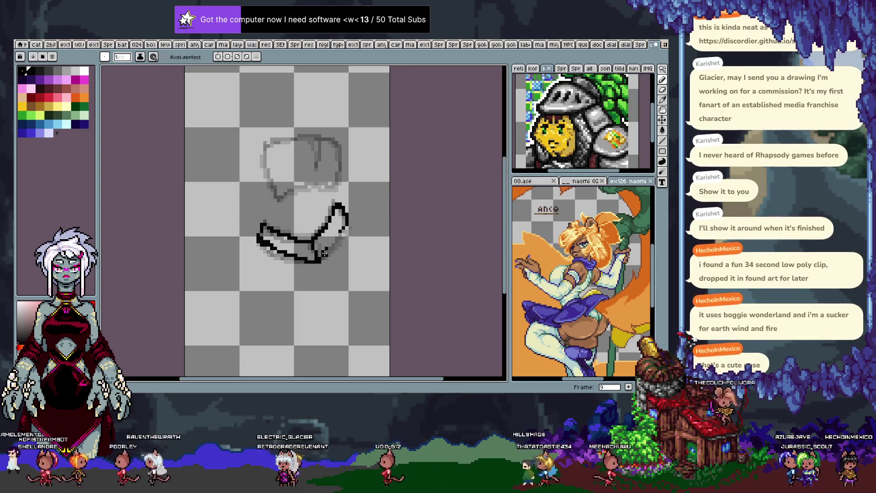
drag(319, 254, 328, 250)
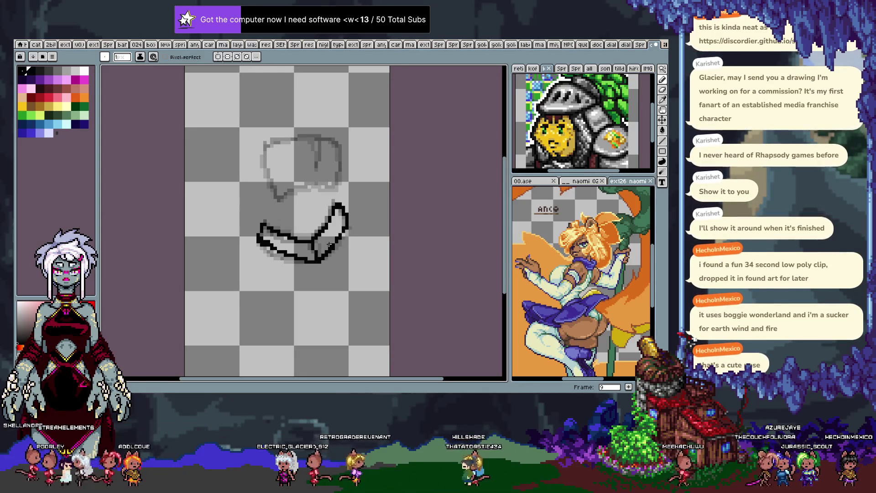
key(alt)
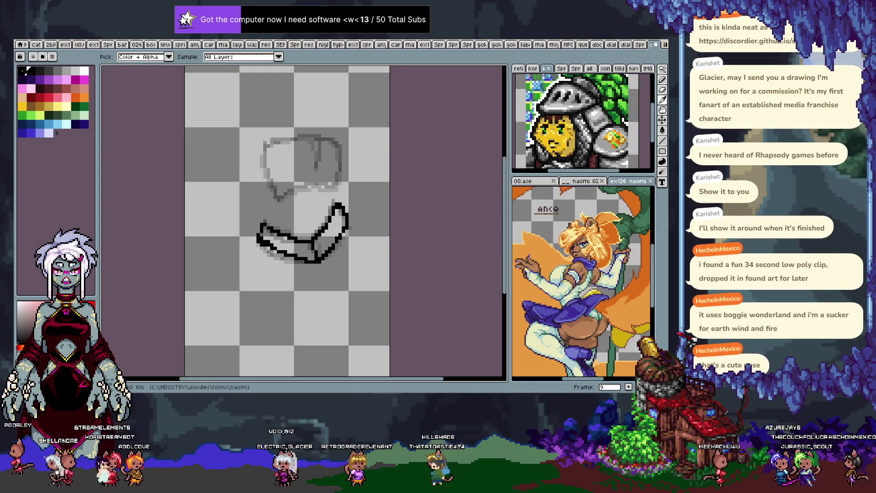
key(b)
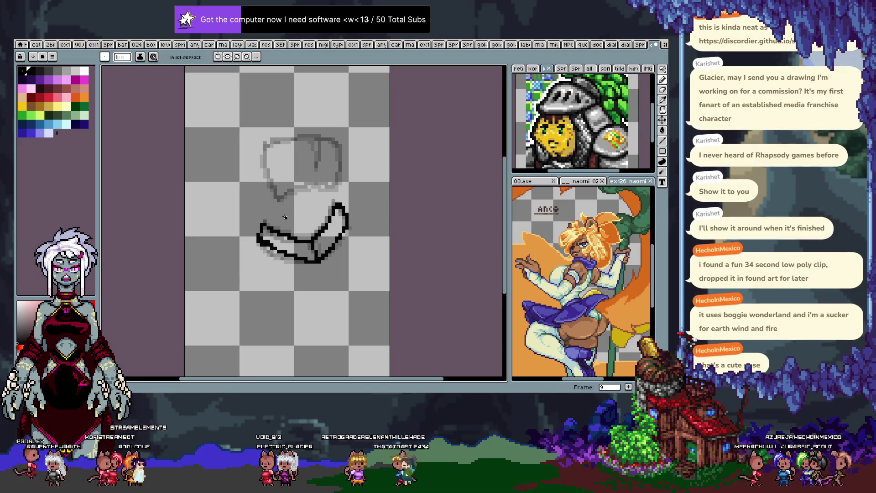
key(Return)
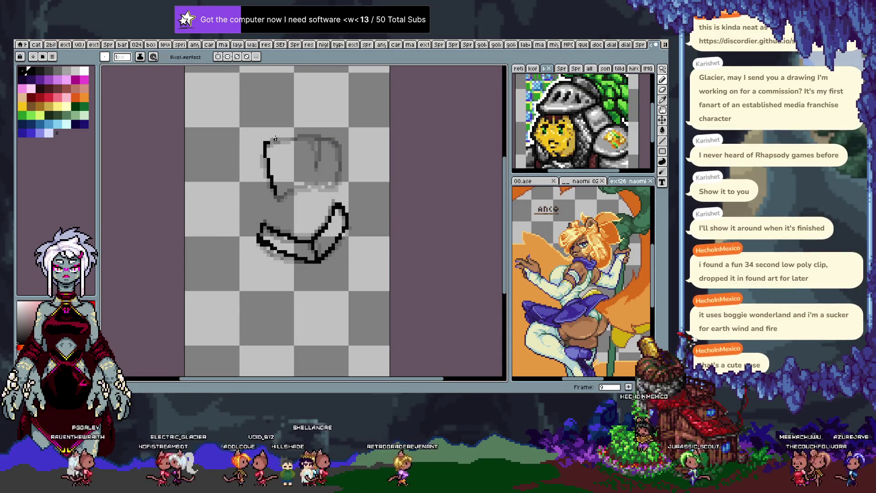
Draw frame 9's chest outline: its side, bottom edge and inner line.
drag(338, 140, 339, 179)
drag(280, 196, 338, 180)
drag(322, 144, 322, 168)
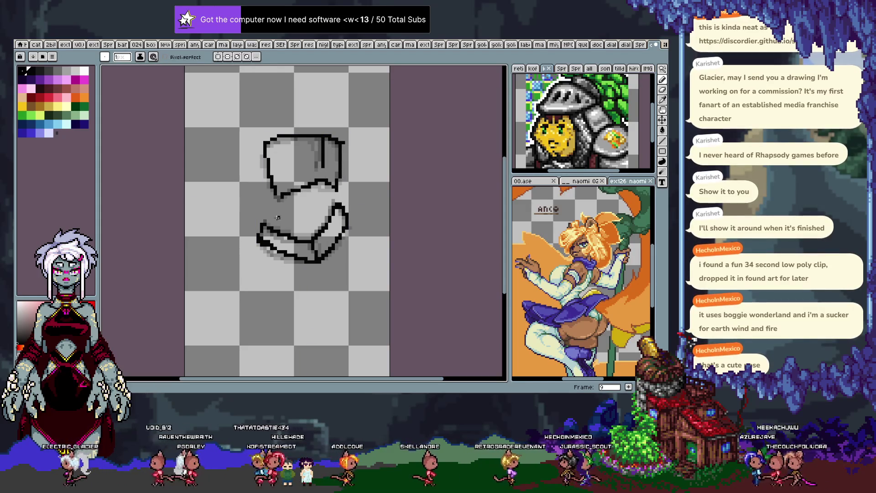
key(comma)
key(Return)
Compare frame 9's outlines against frame 10's sketch, toggling the timeline on and off.
key(Return)
key(period)
key(comma)
key(i)
key(Tab)
key(period)
key(Tab)
key(Return)
key(Return)
key(comma)
key(period)
key(comma)
key(period)
key(comma)
key(period)
key(comma)
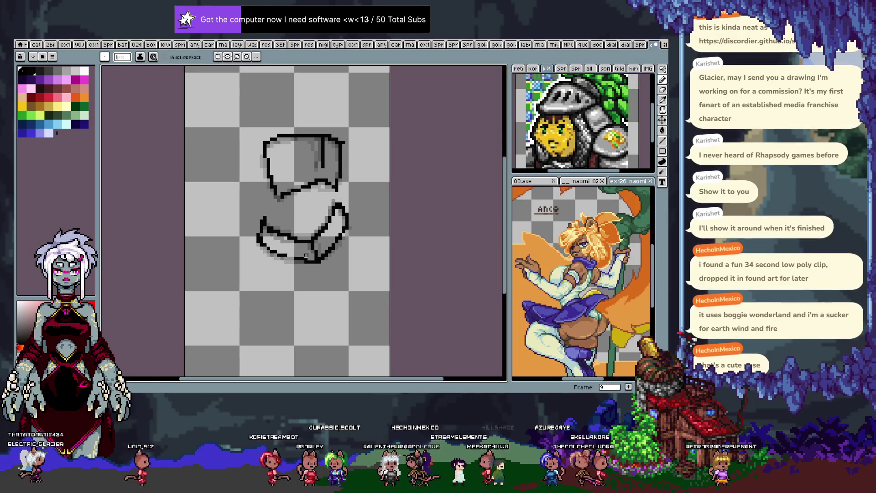
Flip between frames 9 and 10 to check the motion, then step back to frame 6.
key(period)
key(period)
key(comma)
key(comma)
key(period)
key(comma)
key(period)
key(comma)
key(period)
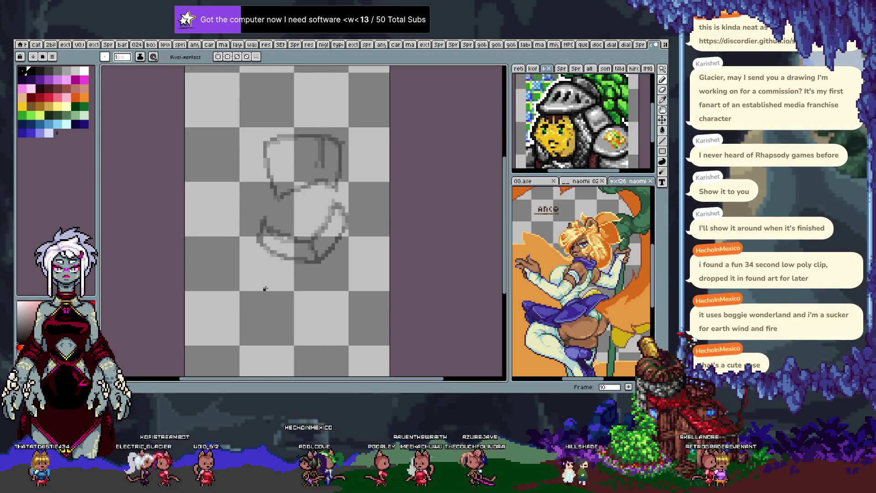
key(comma)
key(comma)
key(comma)
key(comma)
key(comma)
key(period)
key(period)
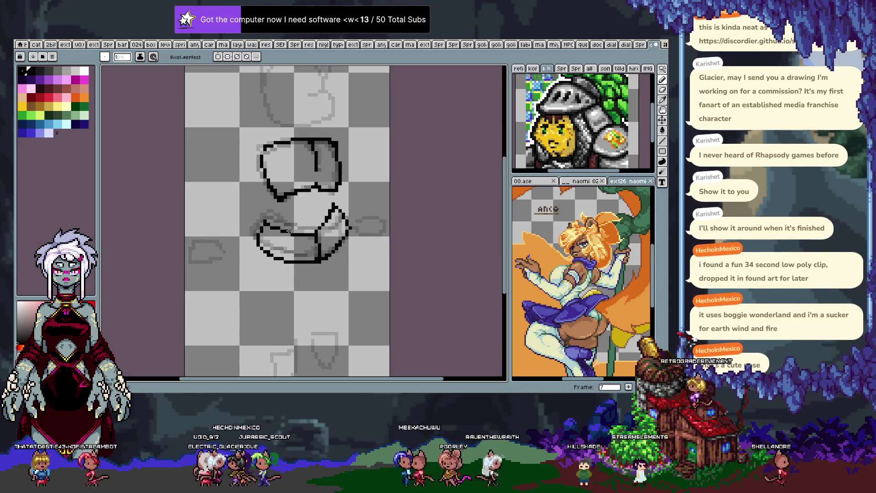
key(comma)
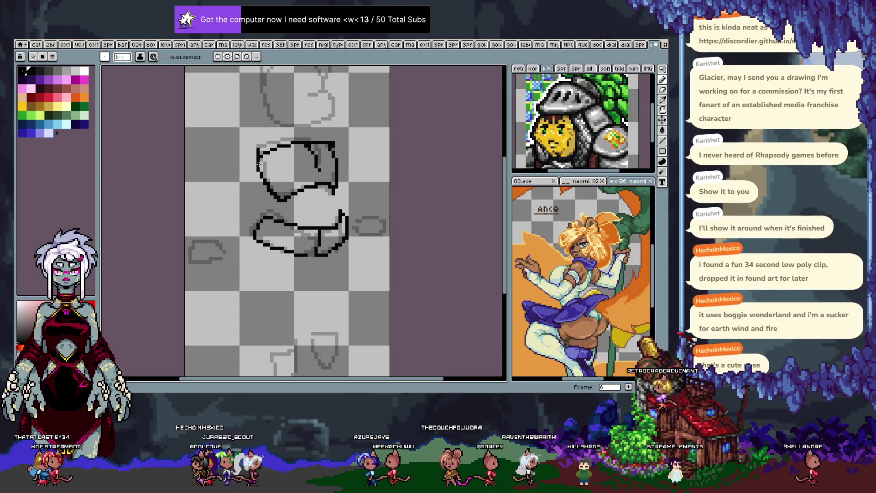